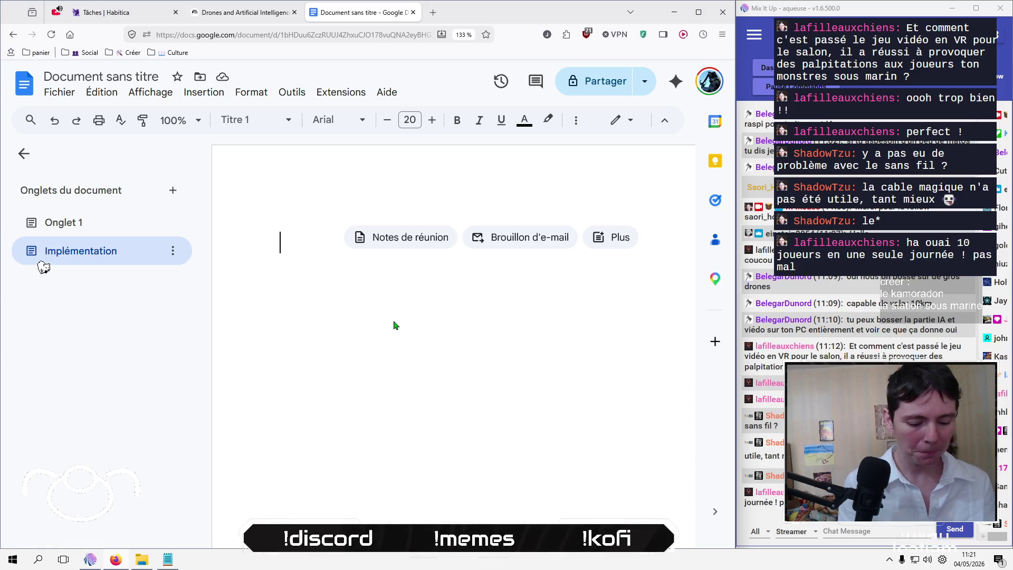
Step: Type the Titre 1 heading '1 - Développement à distance' and start a body line beneath it
type("1")
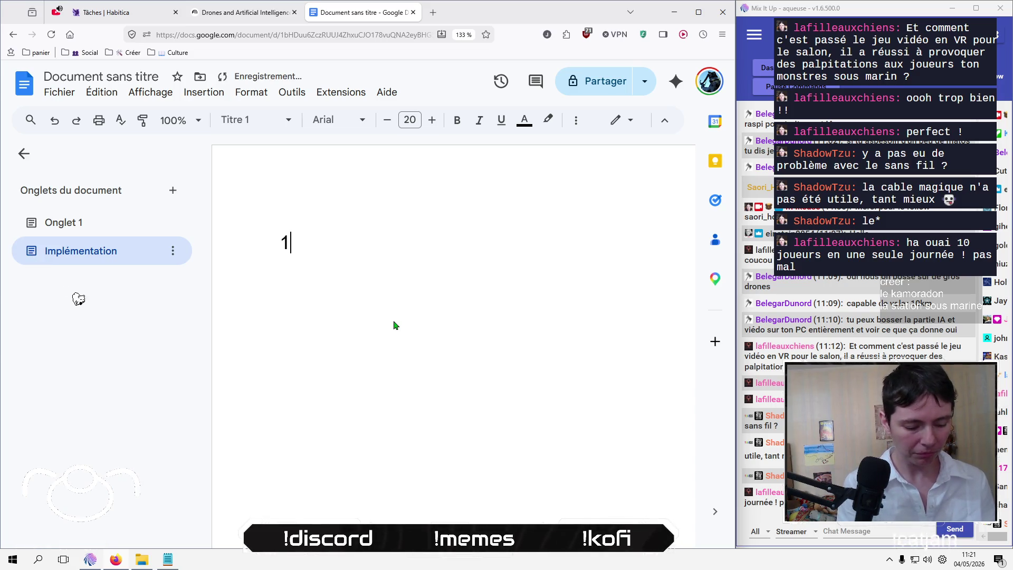
key("BackSpace")
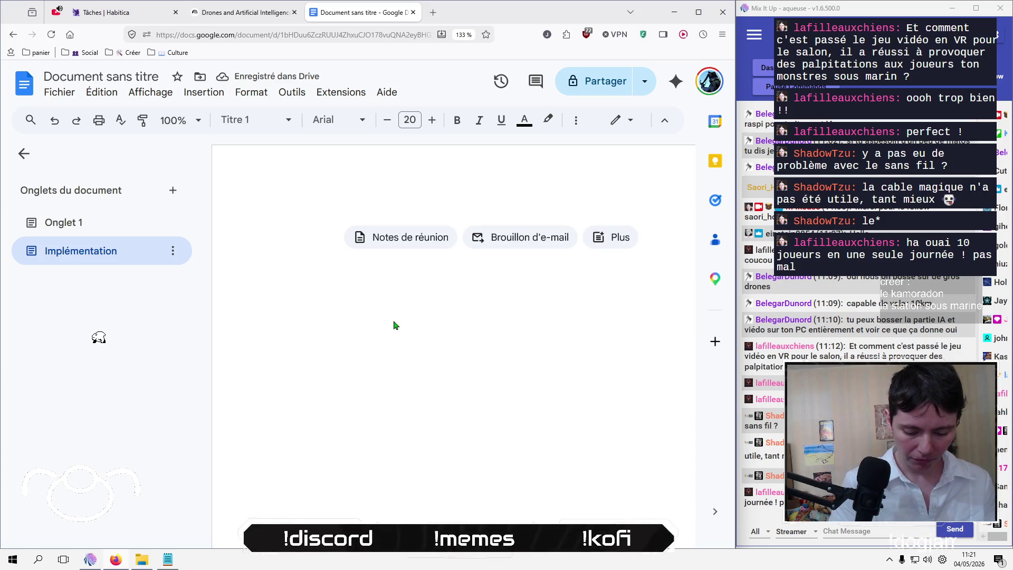
type("1 ")
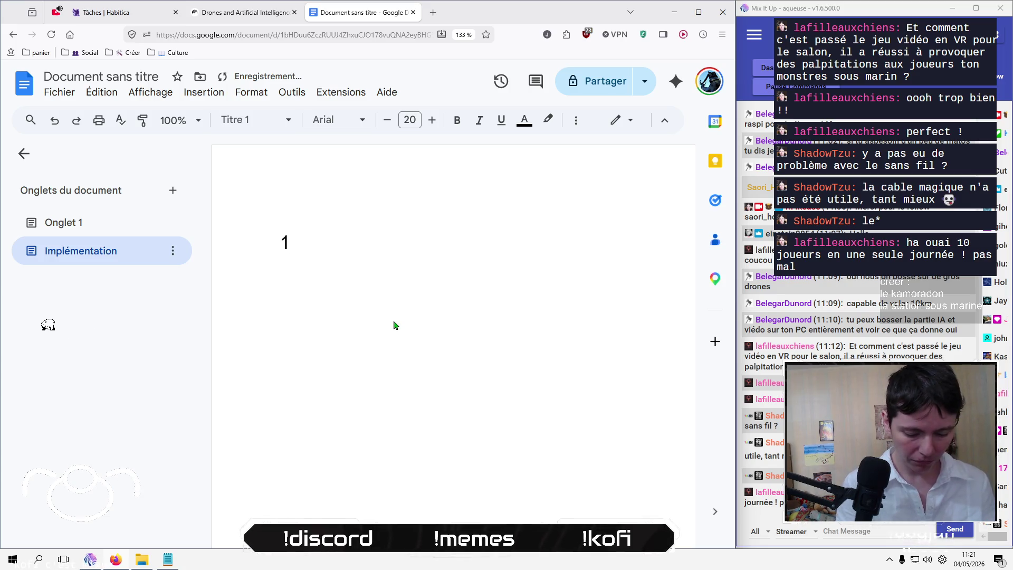
type("- Dével")
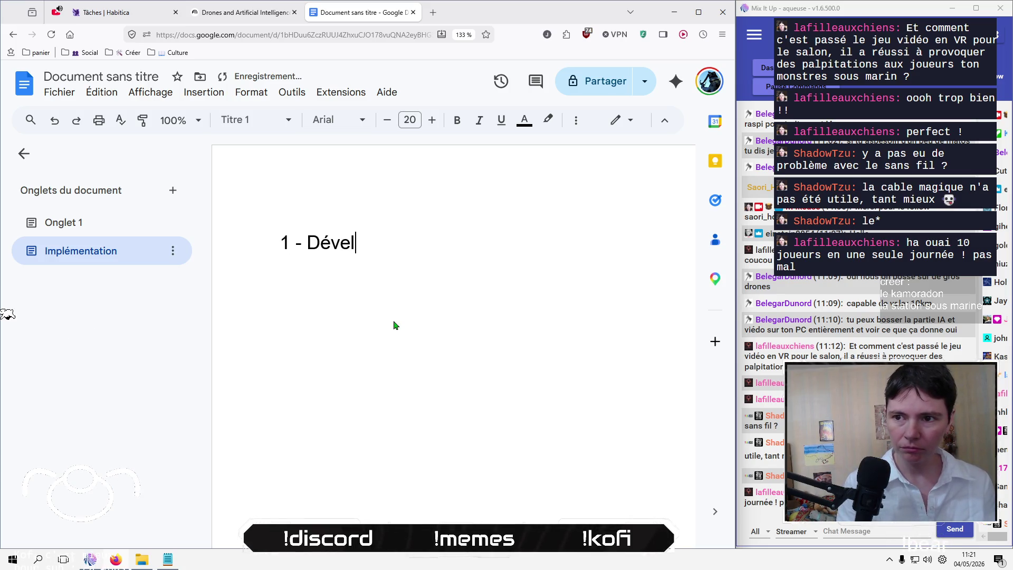
type("oppement du -r")
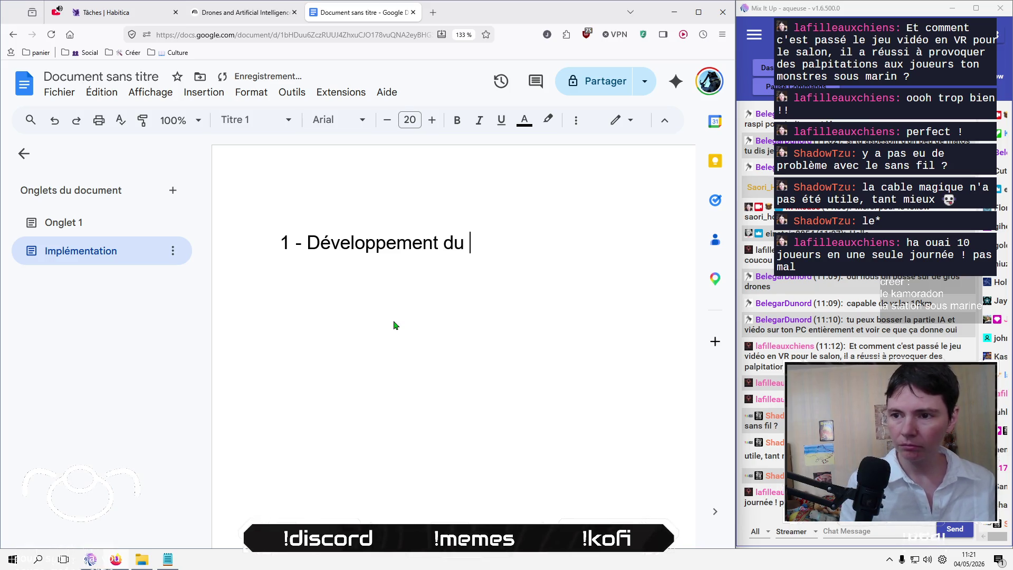
key("BackSpace")
key("BackSpace")
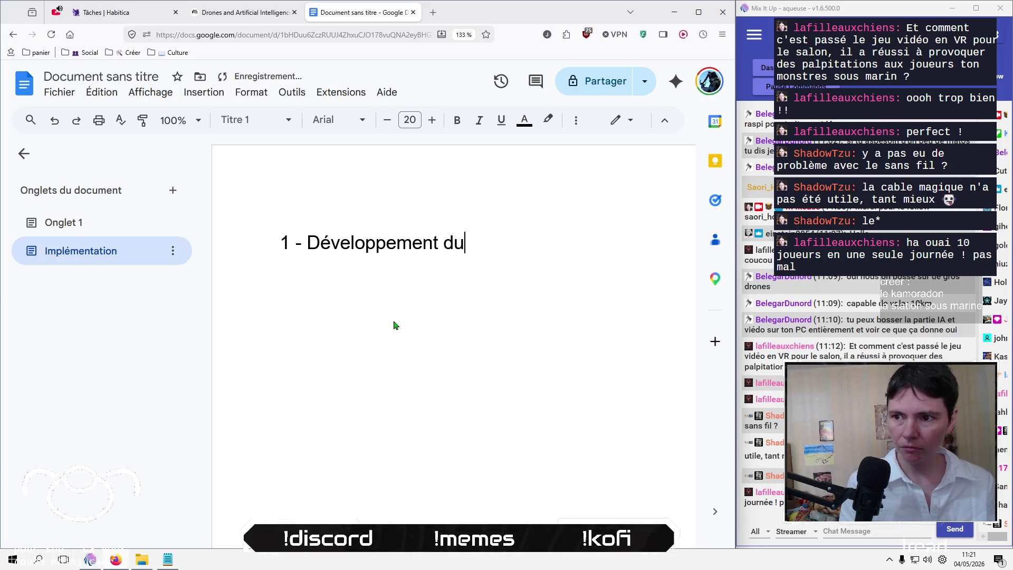
key("BackSpace")
key("BackSpace")
type("à")
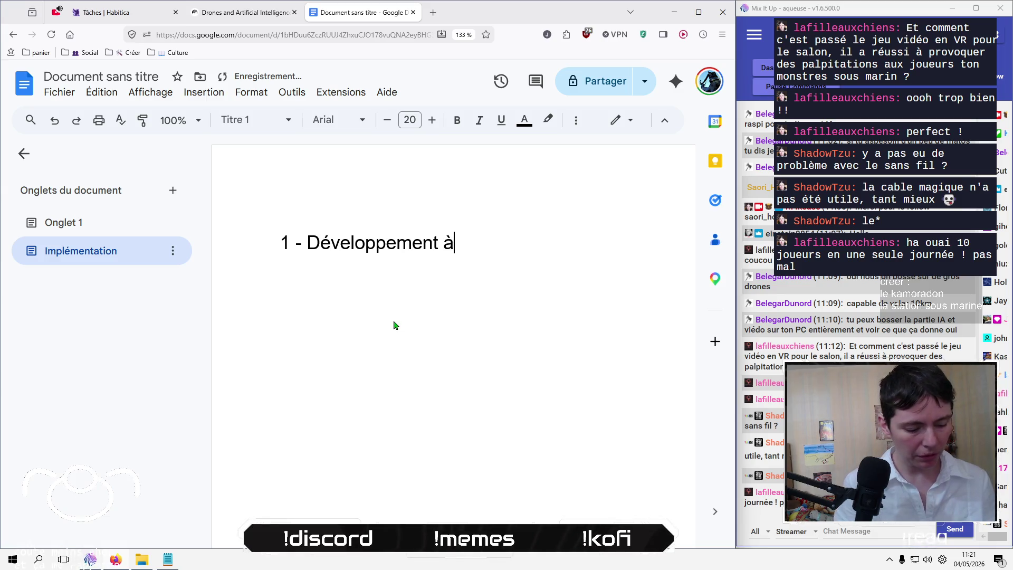
type(" distance")
key("Return")
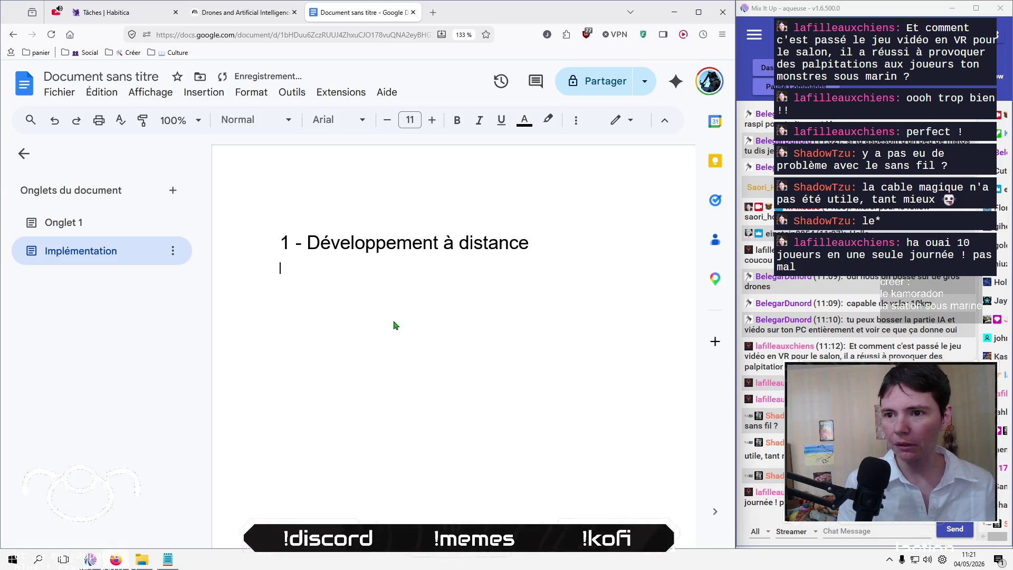
key("Return")
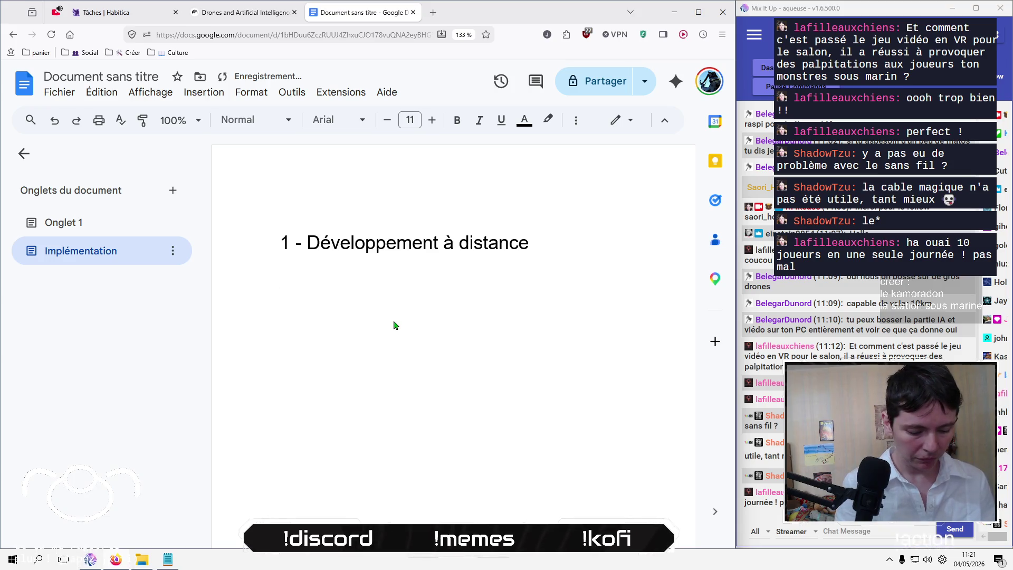
type("créati")
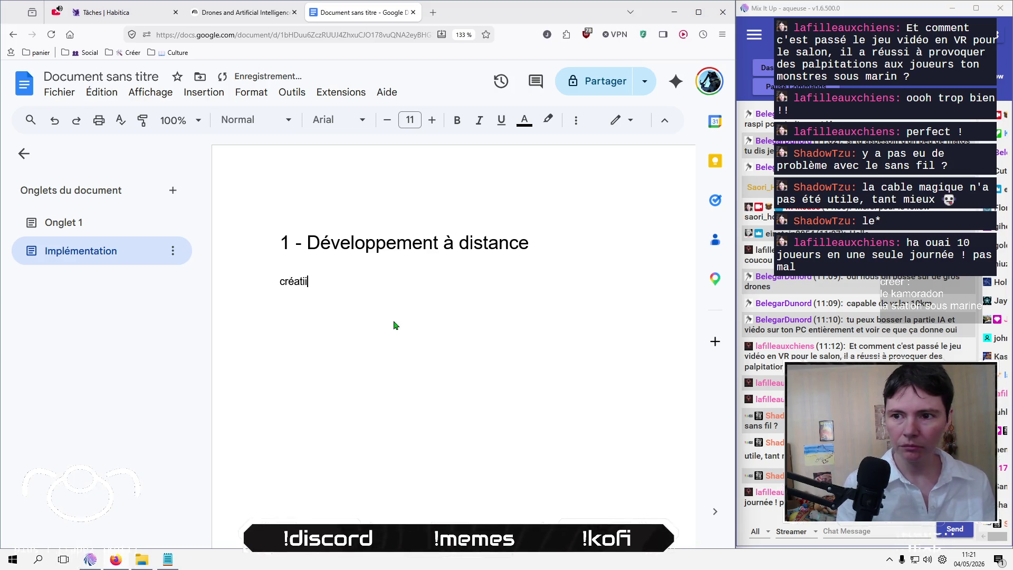
Step: Replace the fragment with 'Développement du système de navigation avec synchronisation' under the heading
key("shift+Home")
type("Dé")
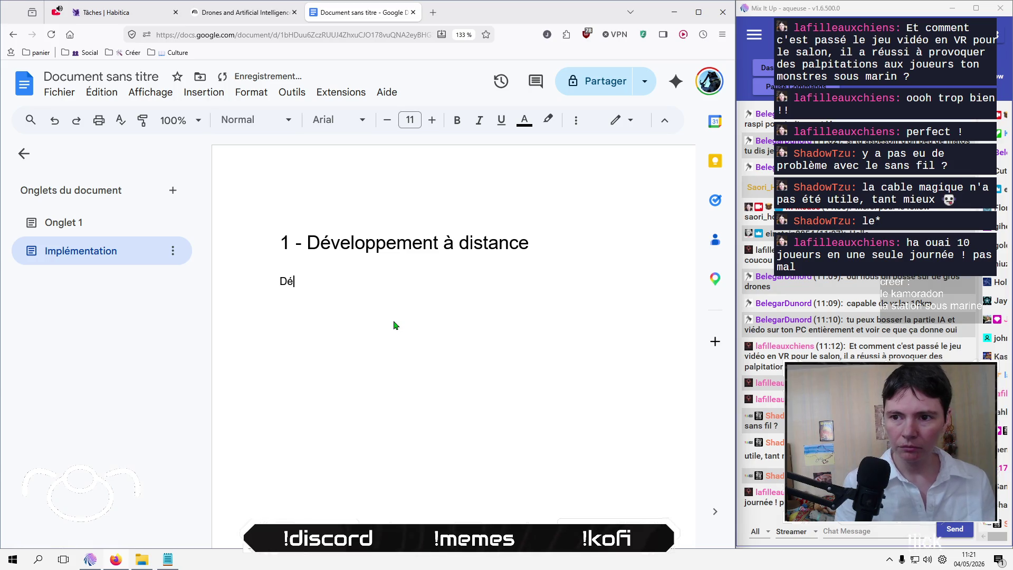
type("veloppement du")
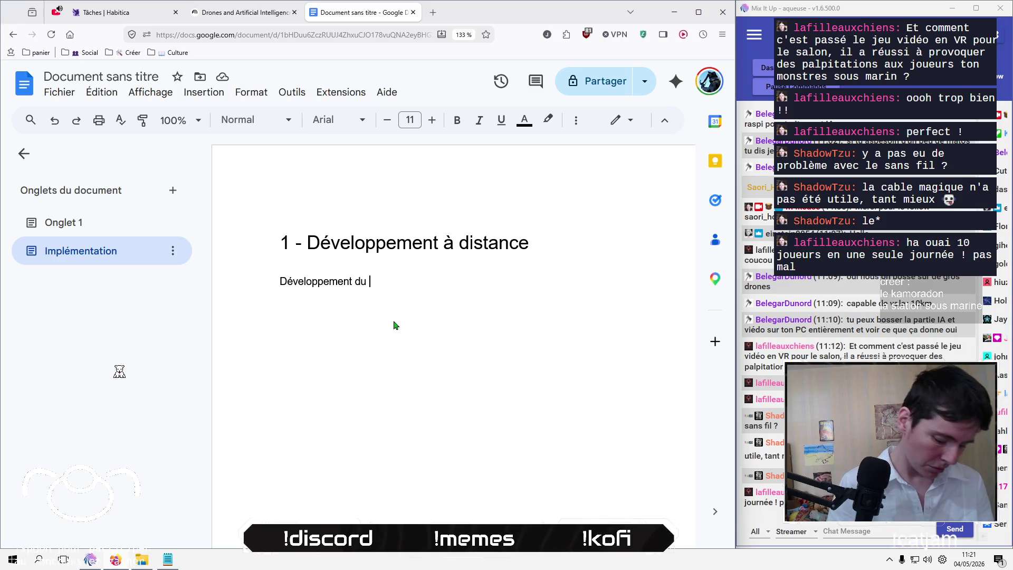
type("système de navi")
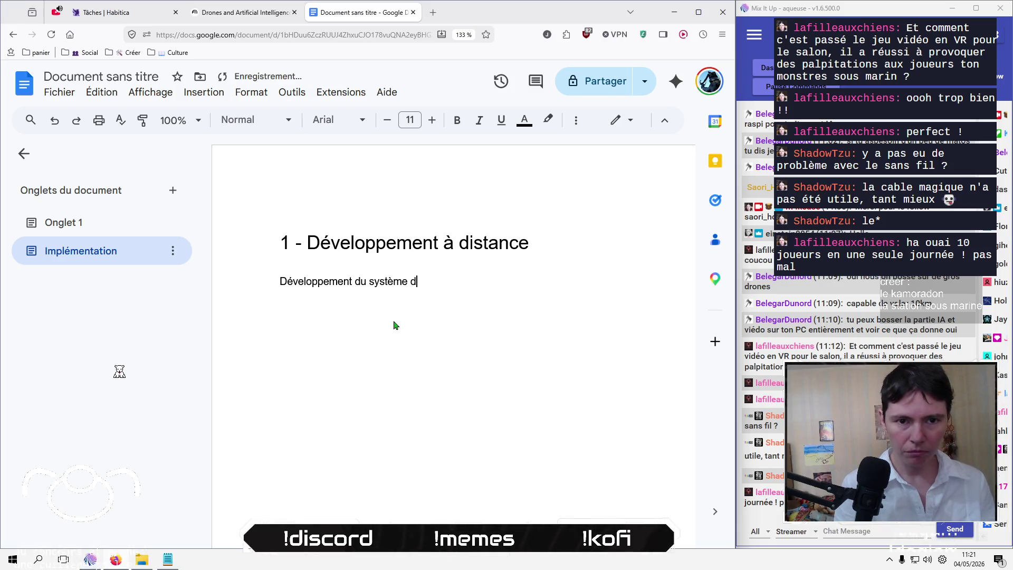
type("gati")
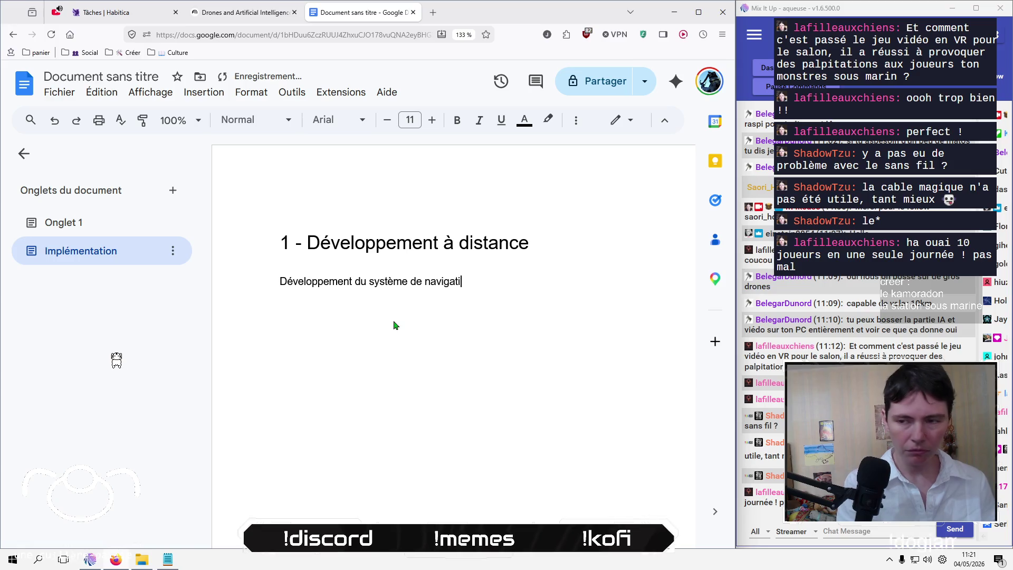
type("on avec syncrhon")
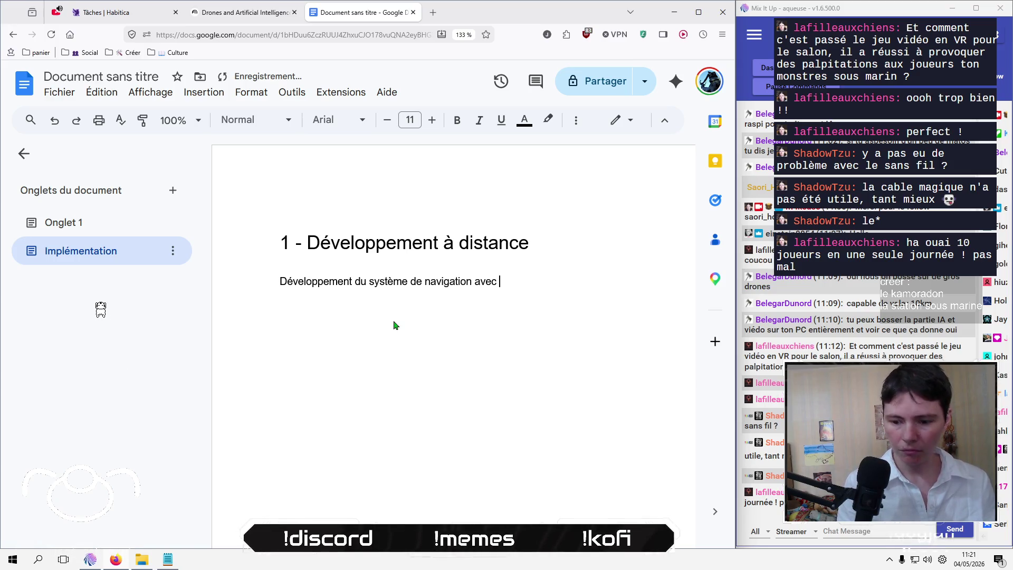
key("BackSpace")
key("BackSpace")
key("BackSpace")
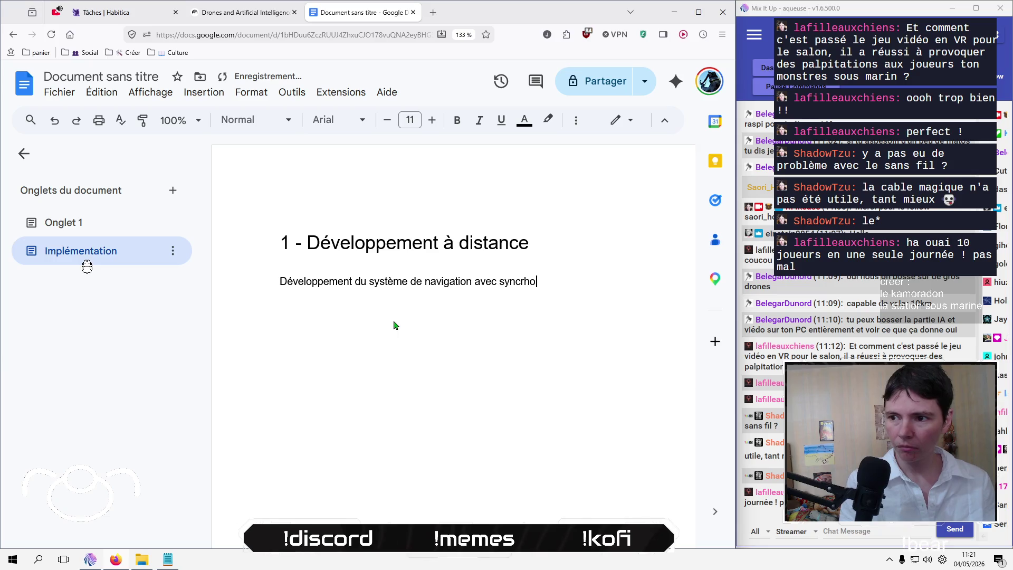
type("hronisation")
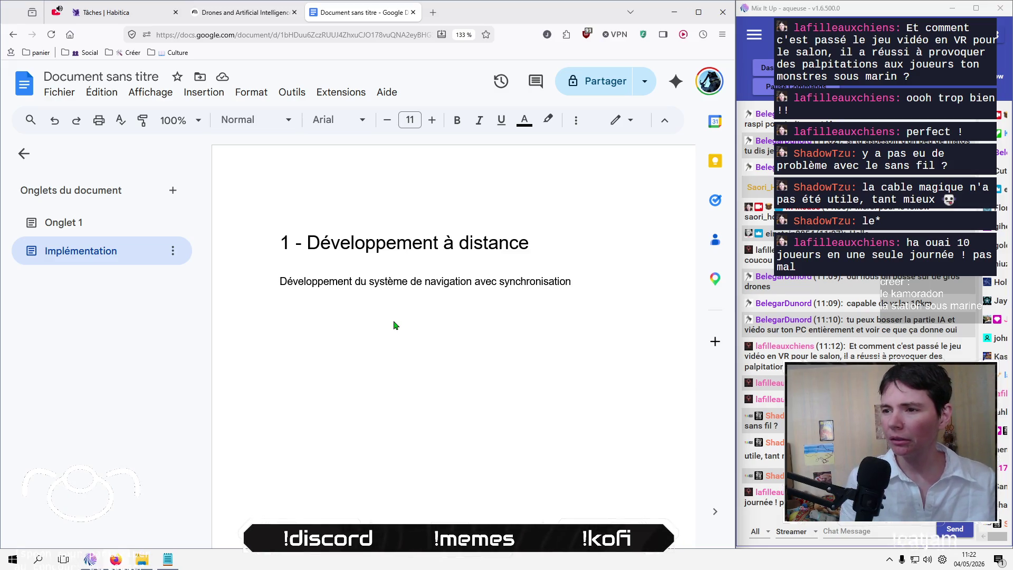
Step: Continue the paragraph with 'piloté à distance via une station de controle externe'
type(" pi")
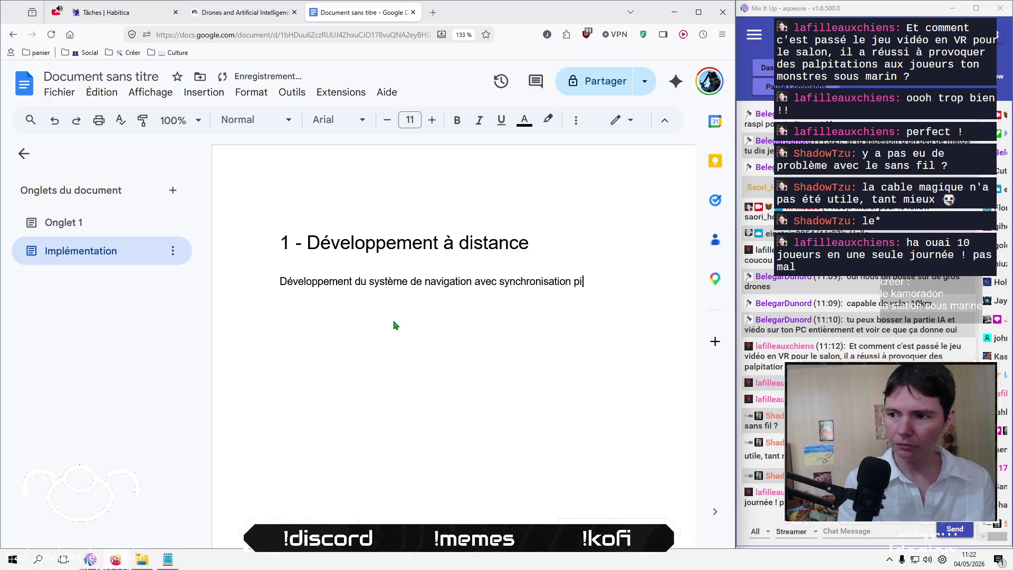
type("loté éd")
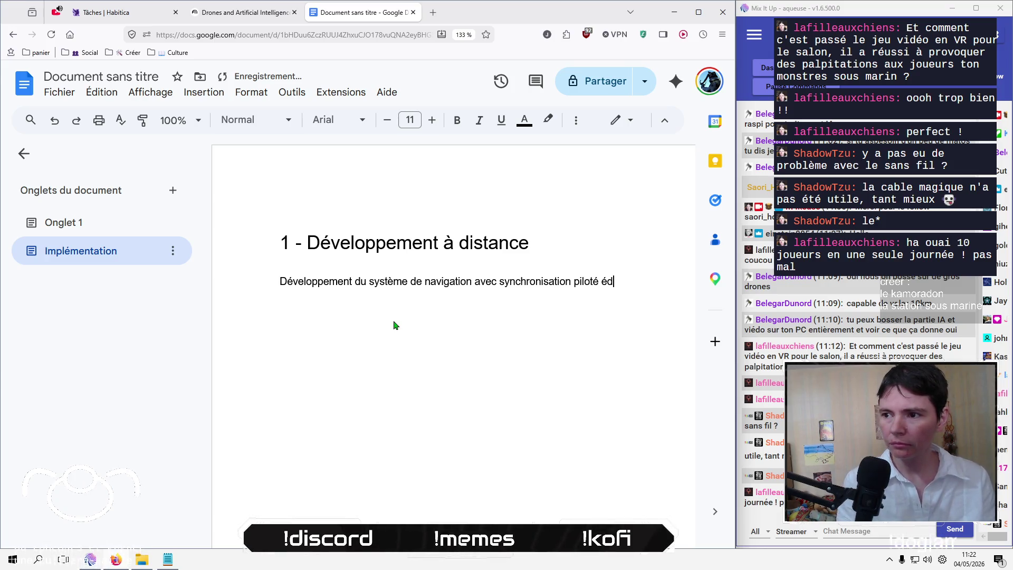
key("BackSpace")
key("BackSpace")
type("à distance via")
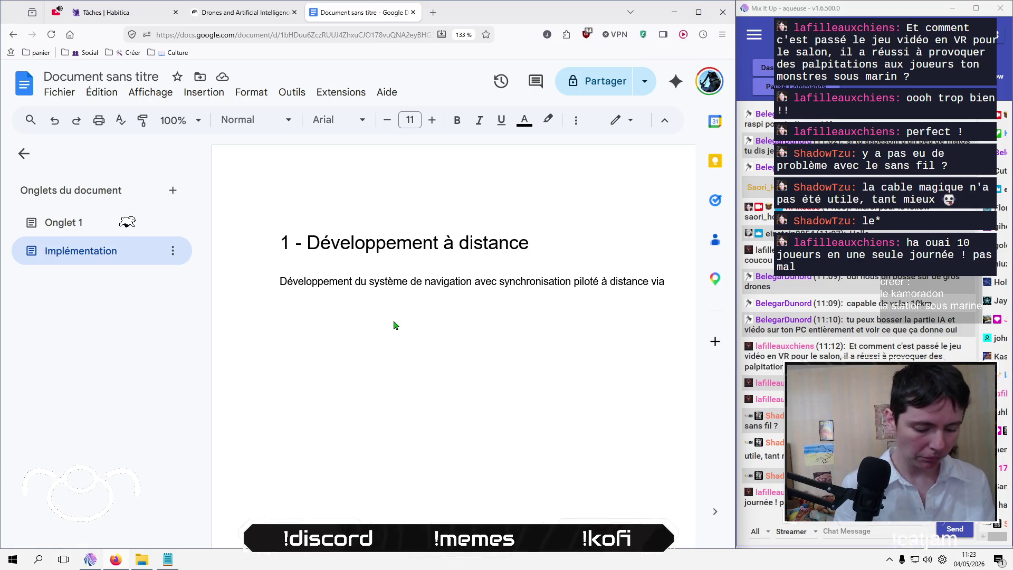
type("une statio")
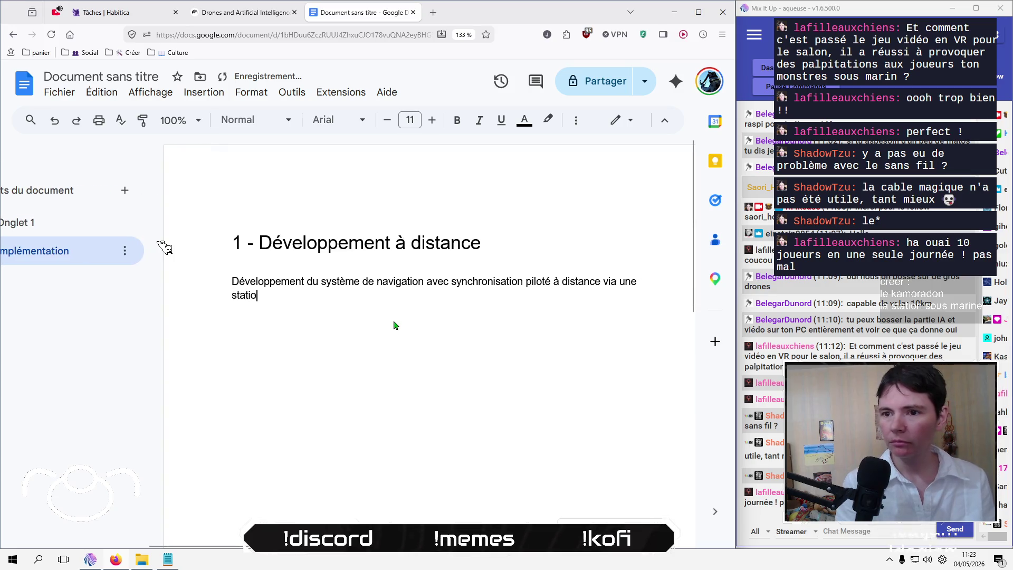
type("n")
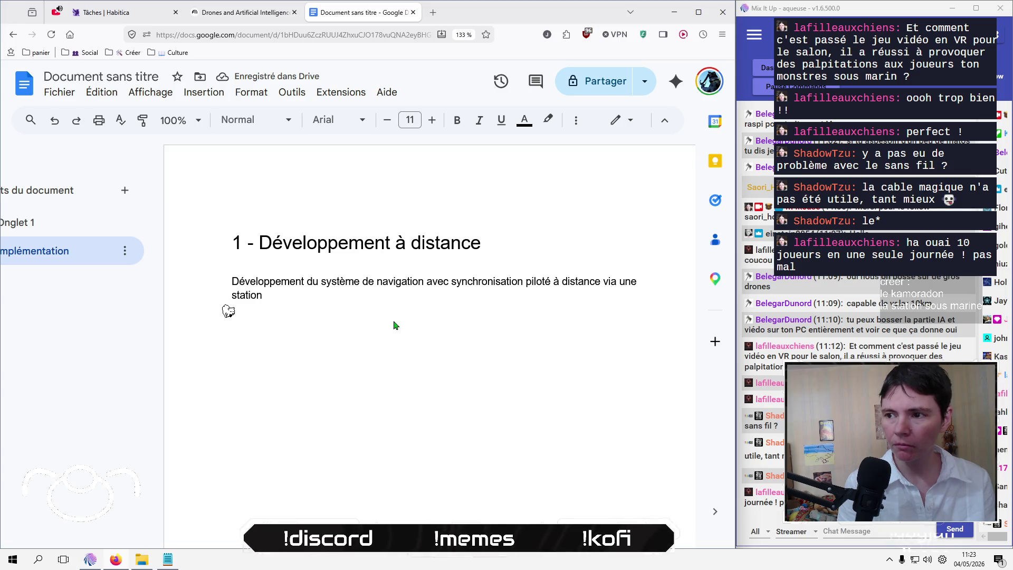
type(" d")
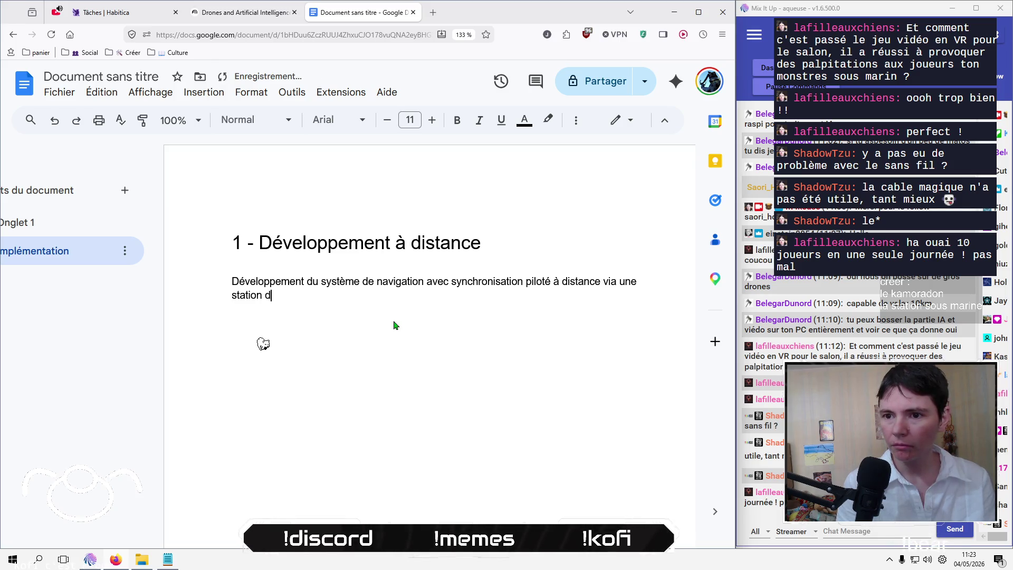
type("e cont")
type("role externe")
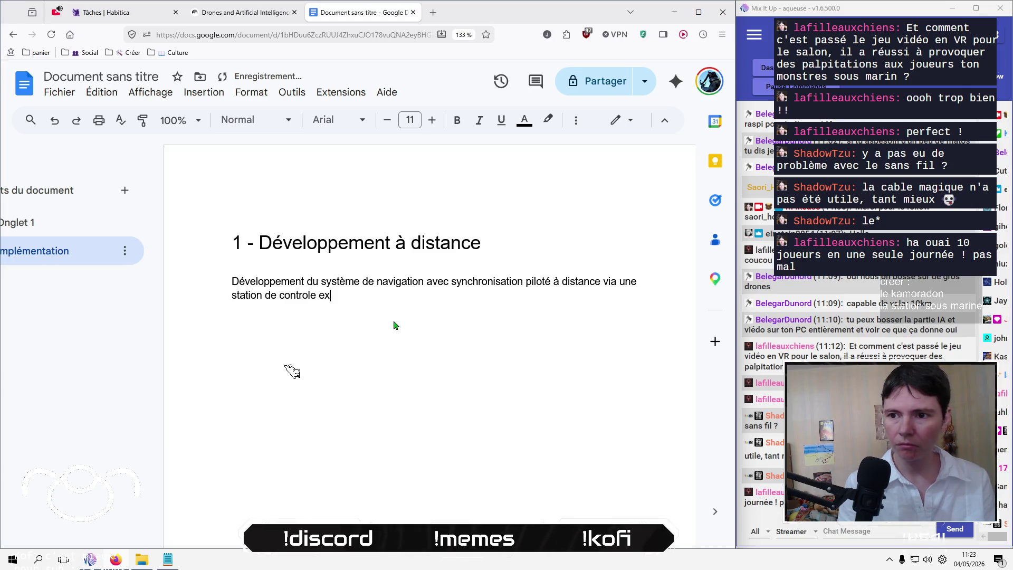
Step: Start section '2 -' on a new line, then select the word s&box in the stream chat
key("Return")
key("Return")
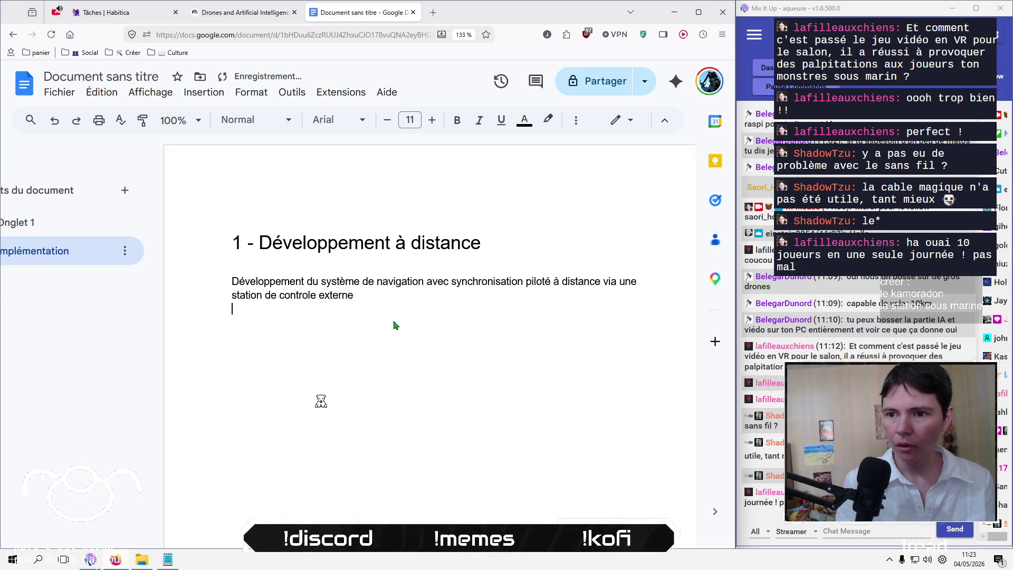
type("2")
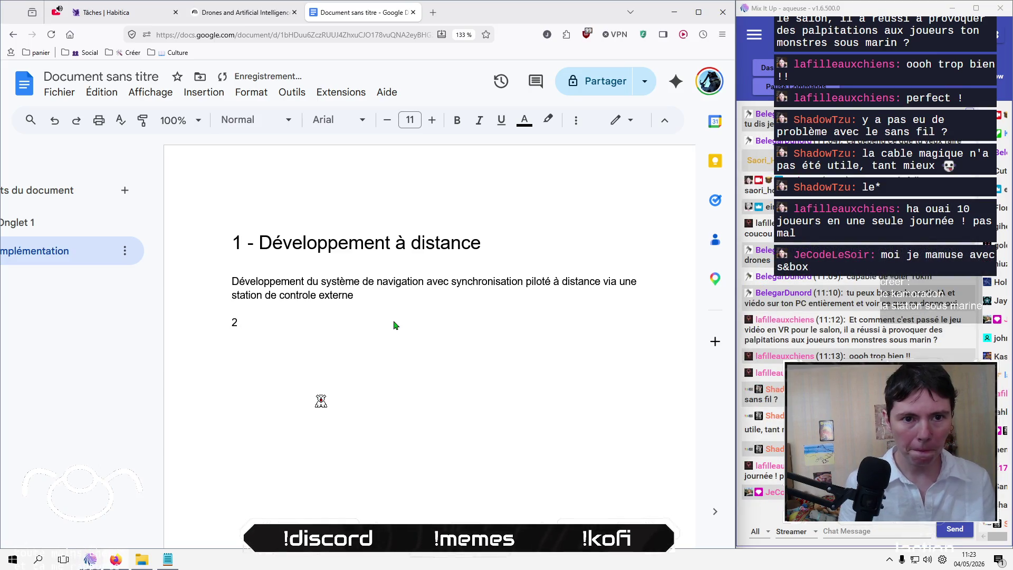
type(" -")
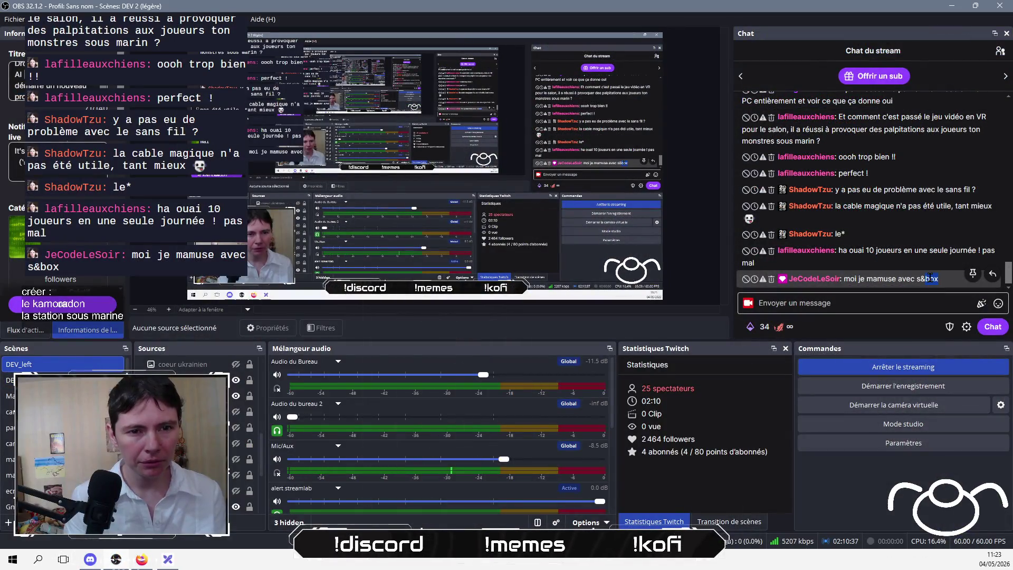
double_click(928, 279)
key("ctrl+c")
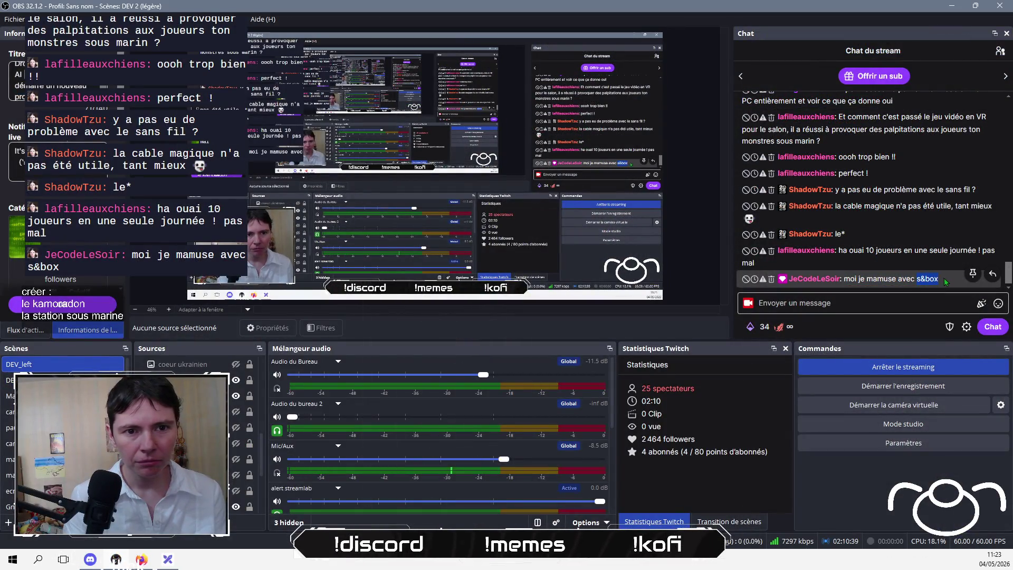
left_click(141, 560)
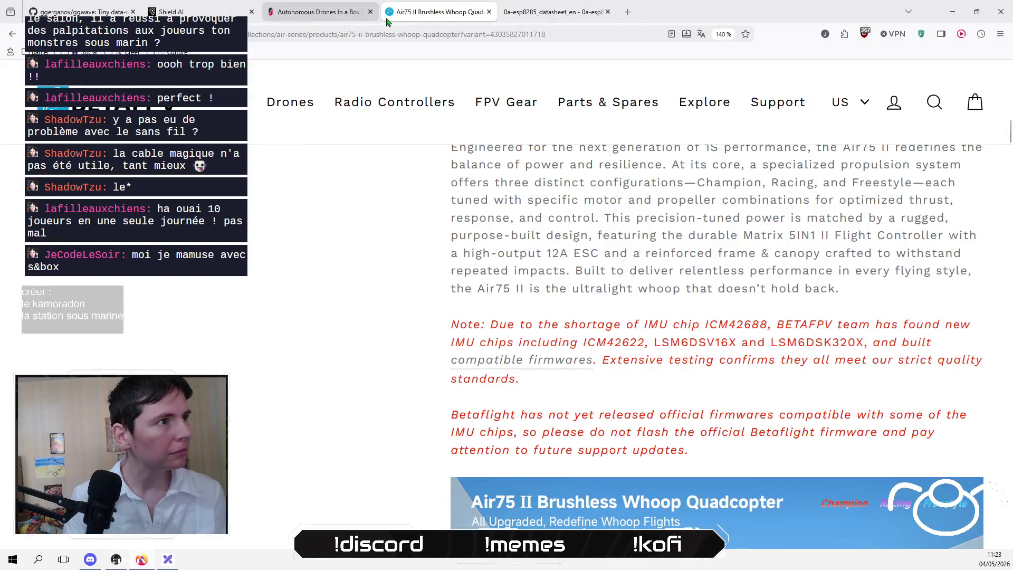
Step: Search Google for s&box, visit the official sbox.game site, then close that tab
key("ctrl+t")
key("ctrl+v")
key("Return")
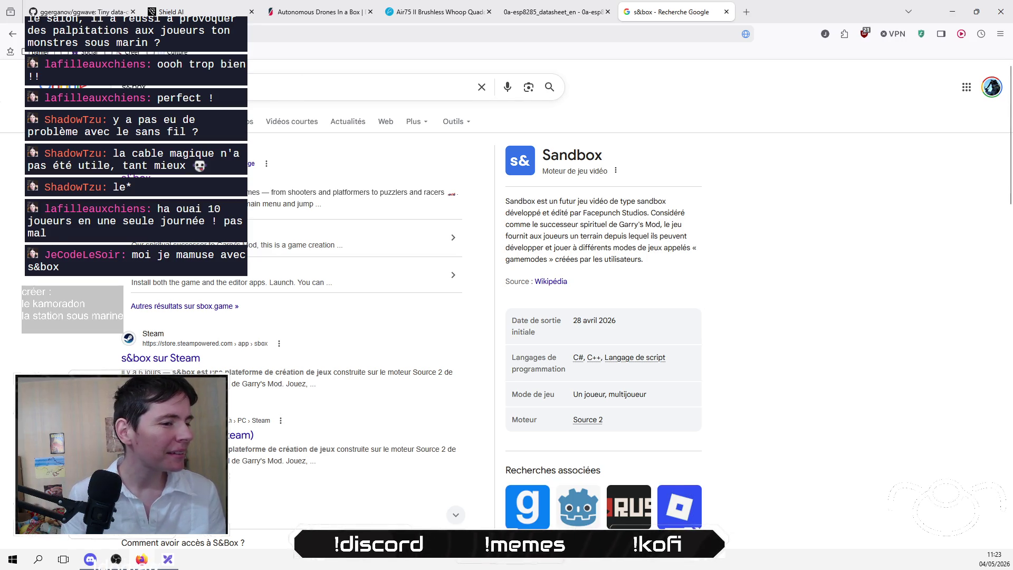
scroll(507, 316, "down", 3)
scroll(93, 198, "down", 3)
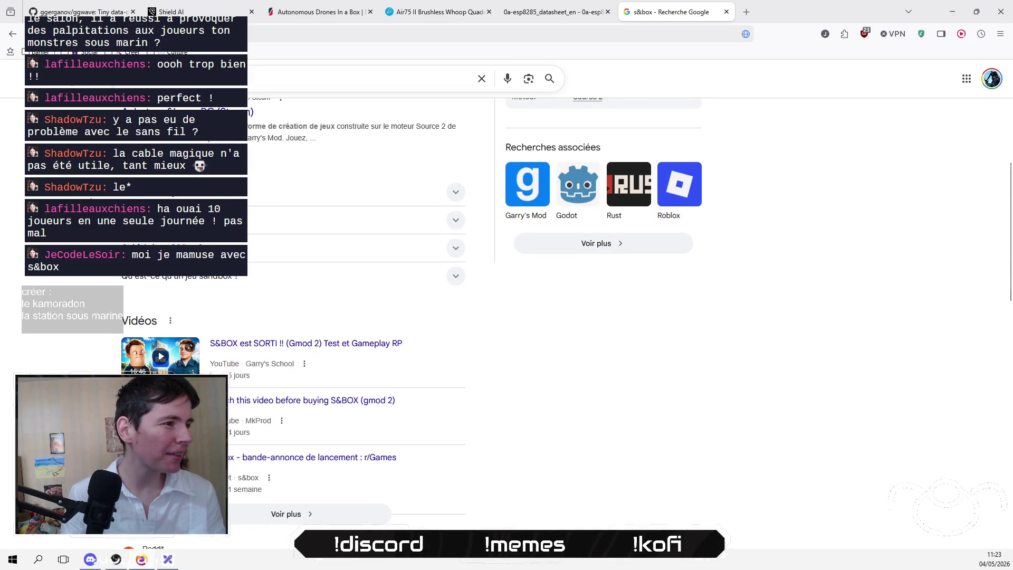
scroll(93, 198, "up", 6)
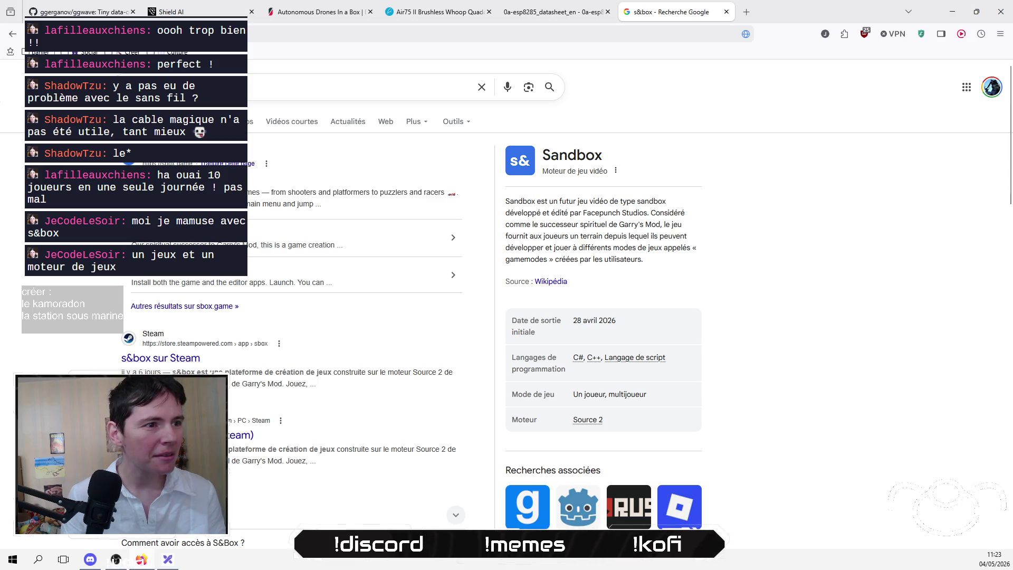
left_click(175, 177)
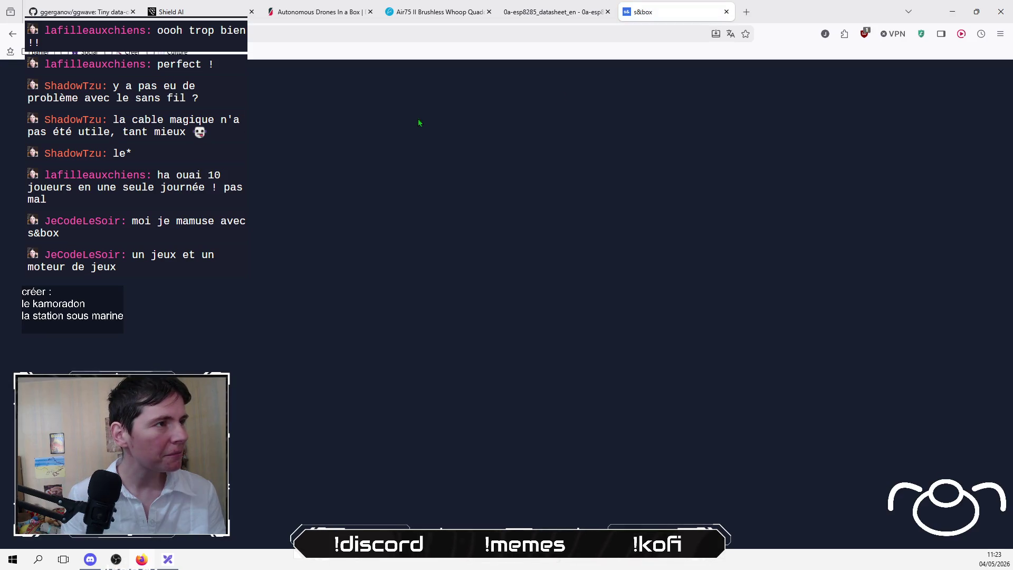
left_click(726, 12)
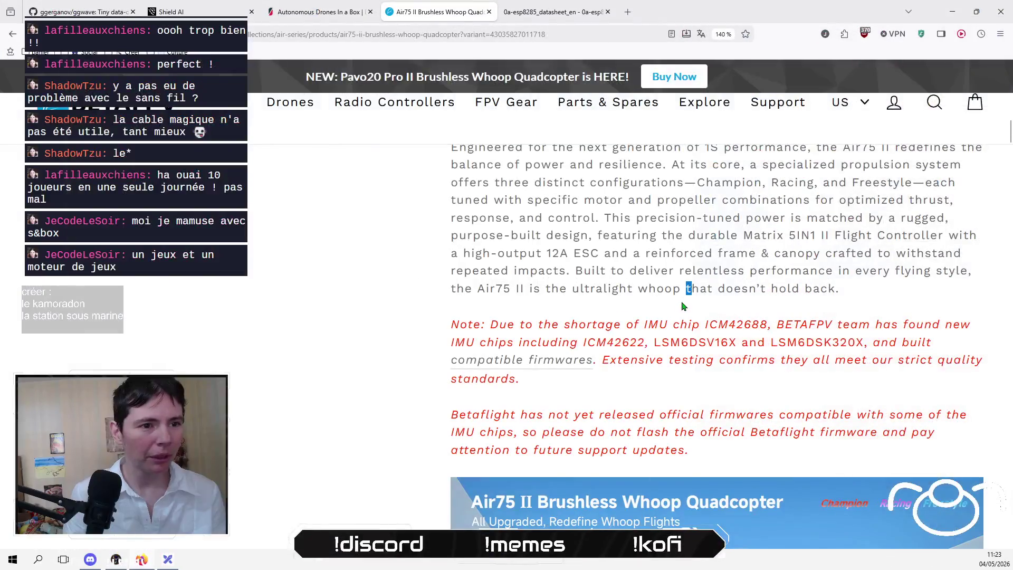
Step: Title section 2 'Implémentation sur un TinyFPV avec une carte dédiée' and select that line
left_click_drag(686, 287, 494, 217)
left_click(475, 169)
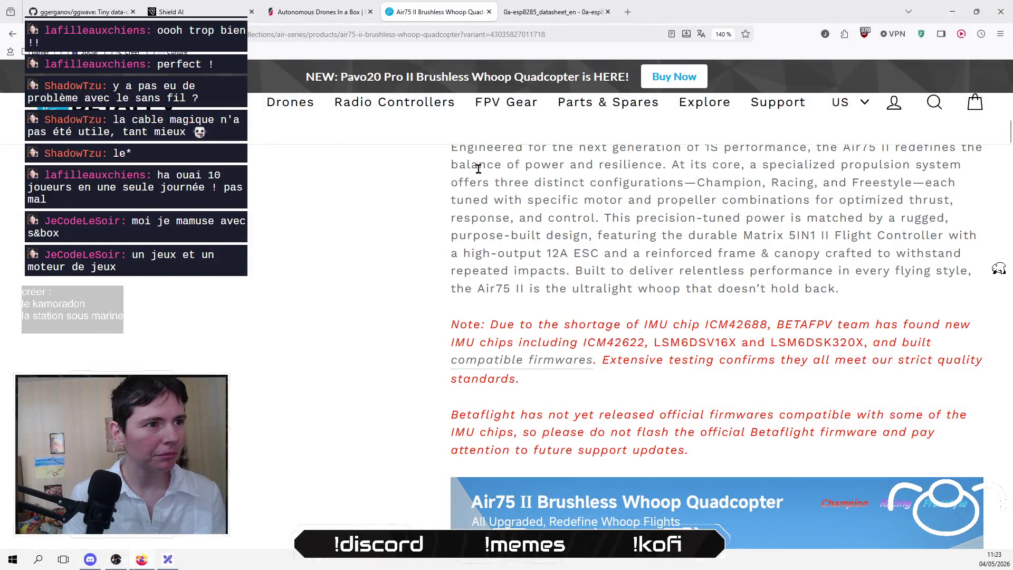
triple_click(474, 331)
left_click(474, 331)
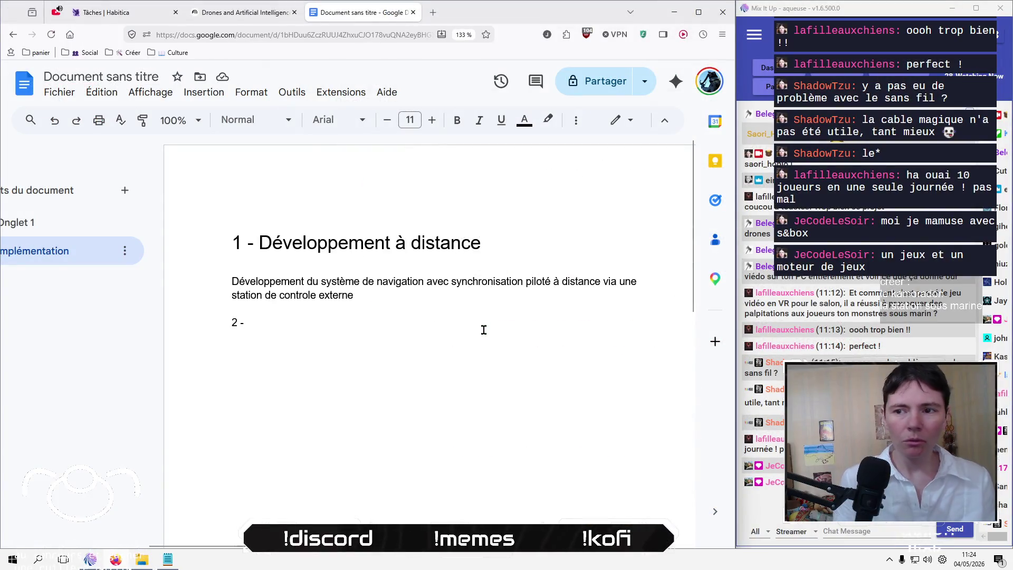
type("I")
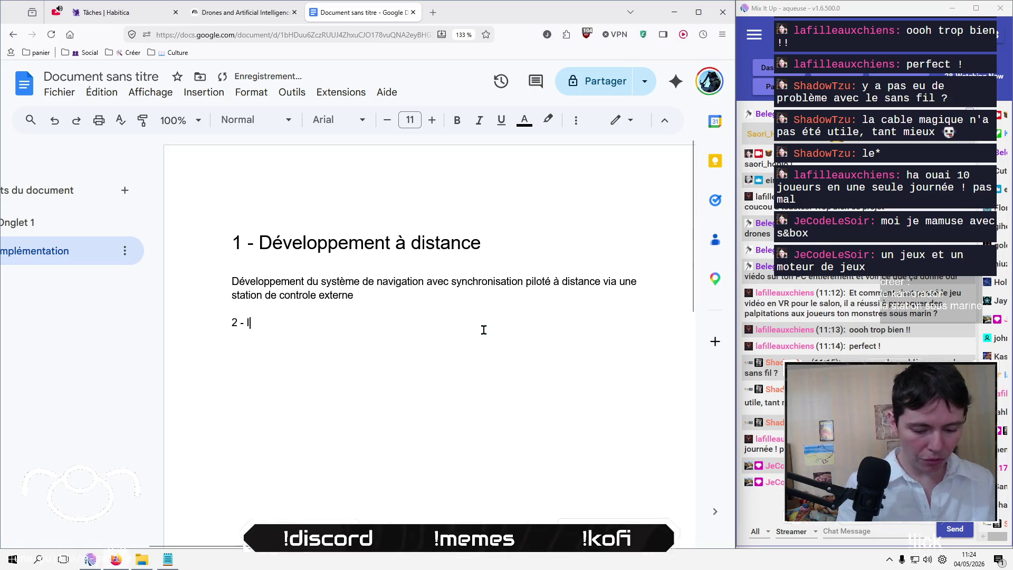
type("mplémentation s")
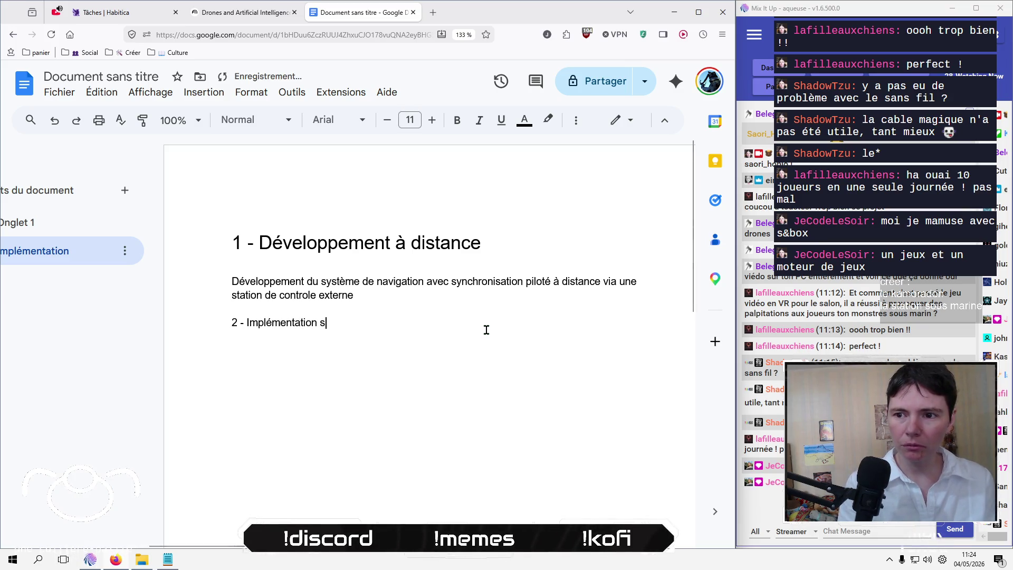
type("ur un ")
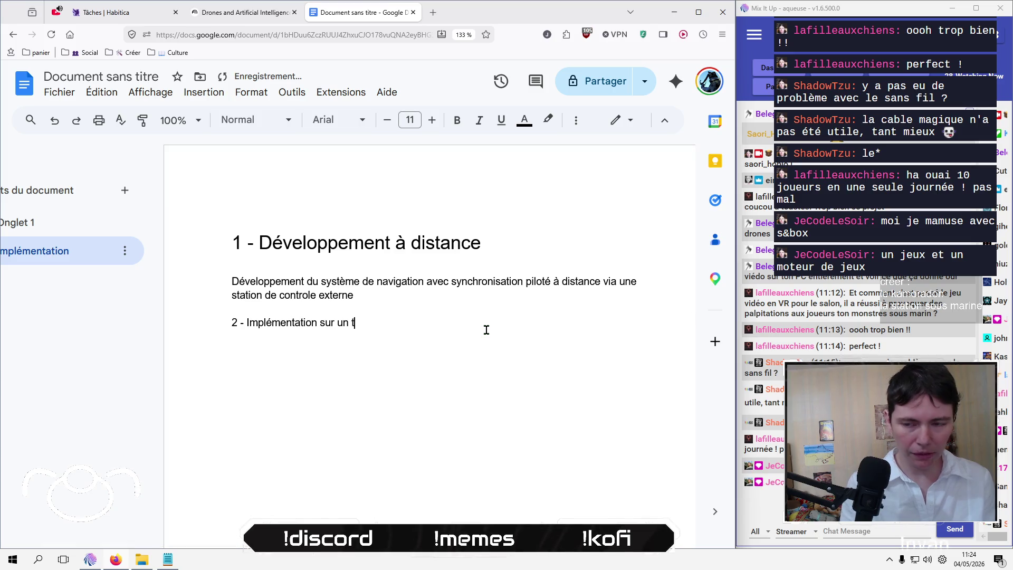
type("t")
type("nyFPV")
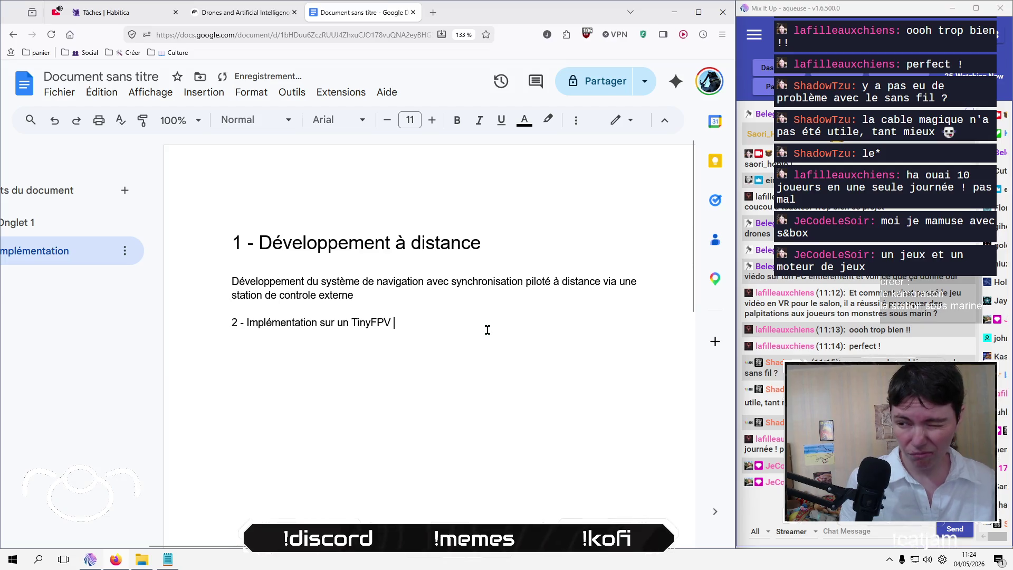
type("av")
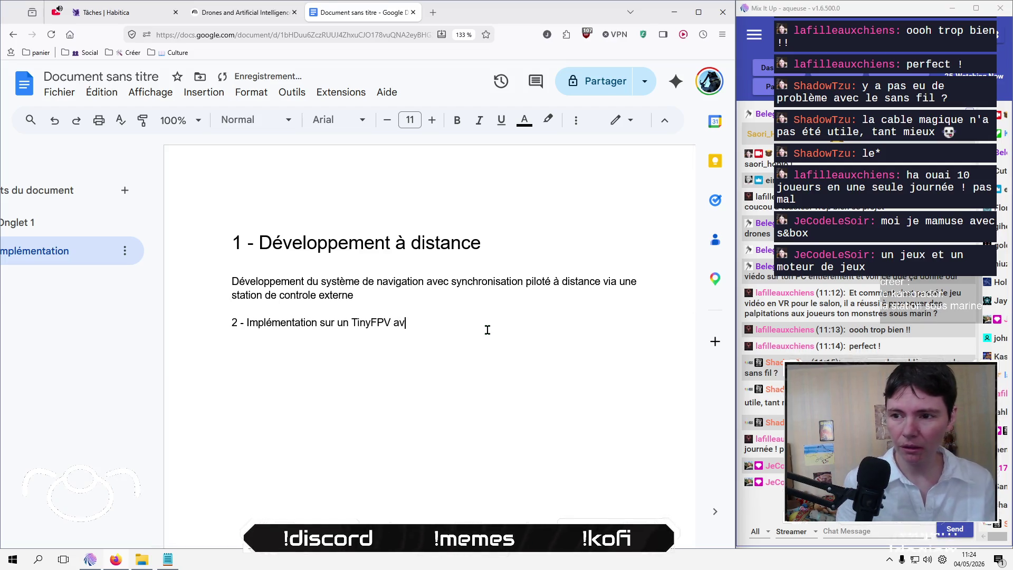
type("ec carte")
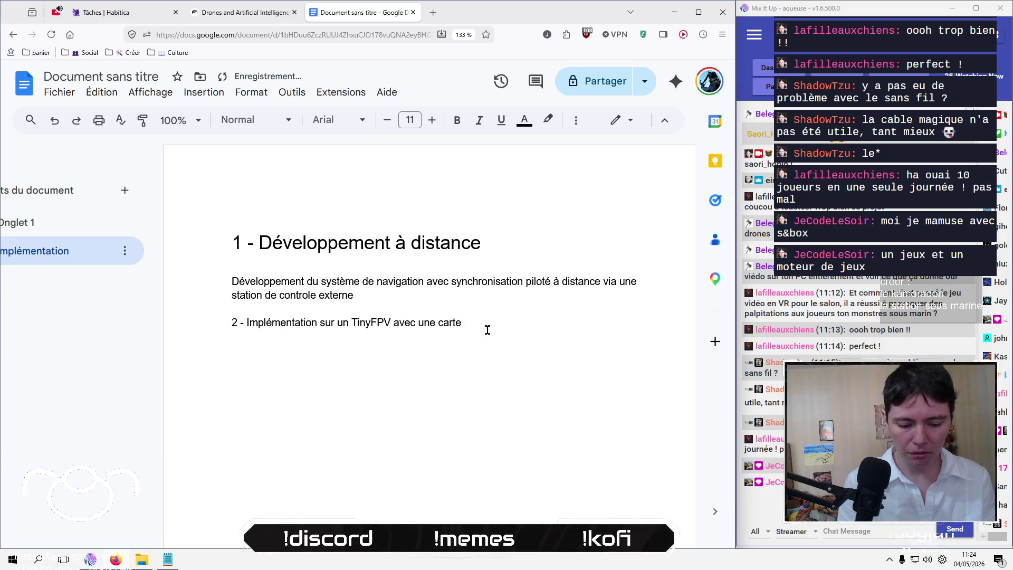
type("diée")
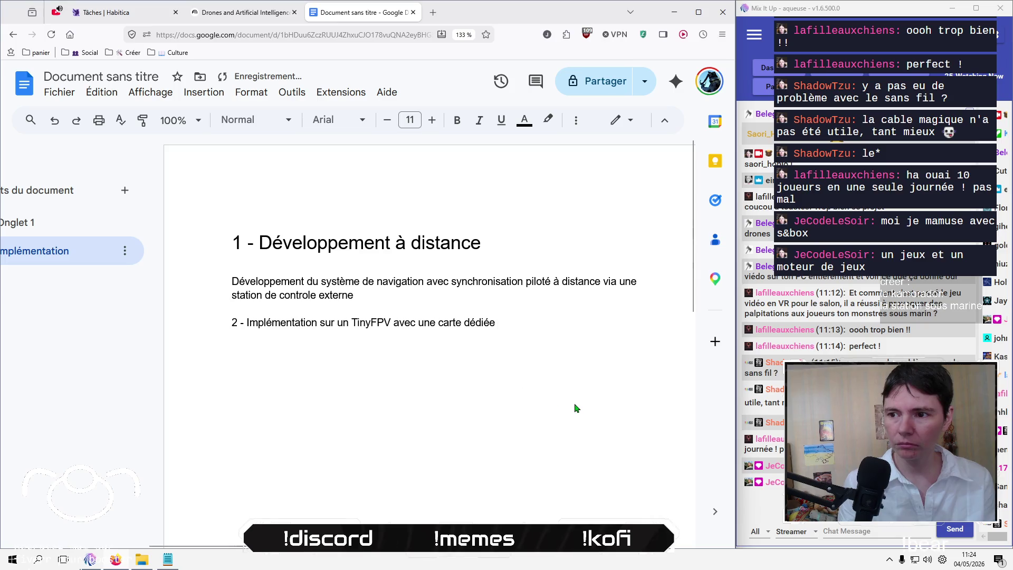
key("Return")
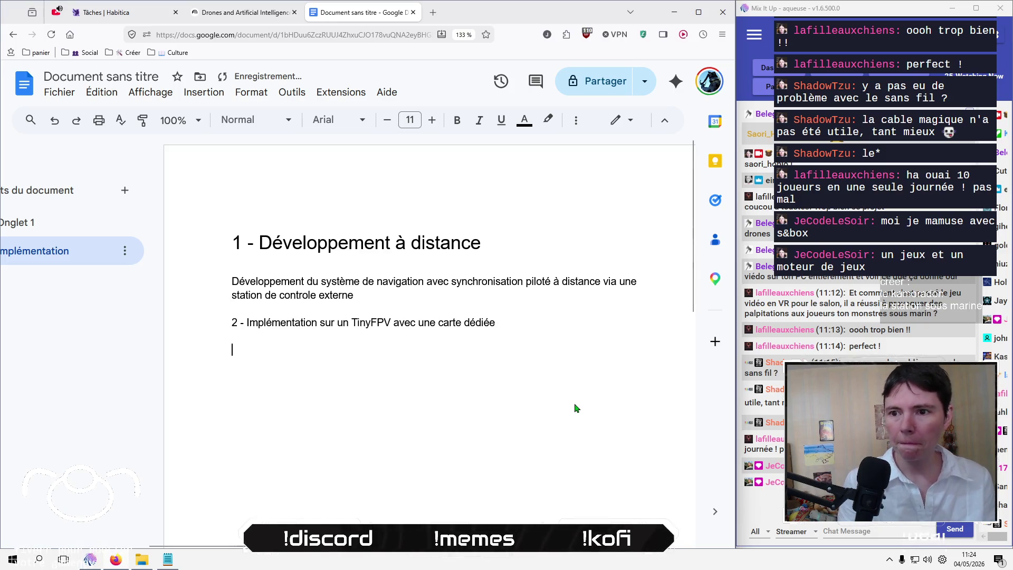
key("Up")
key("Up")
key("shift+End")
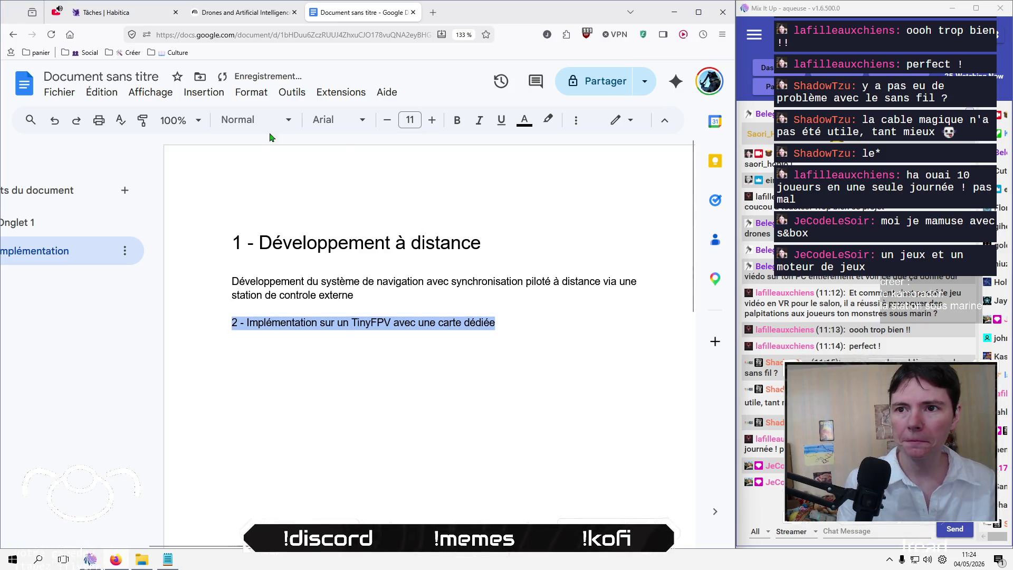
Step: Apply the Titre 1 style to the section 2 title line
left_click(254, 119)
left_click(267, 298)
left_click(454, 386)
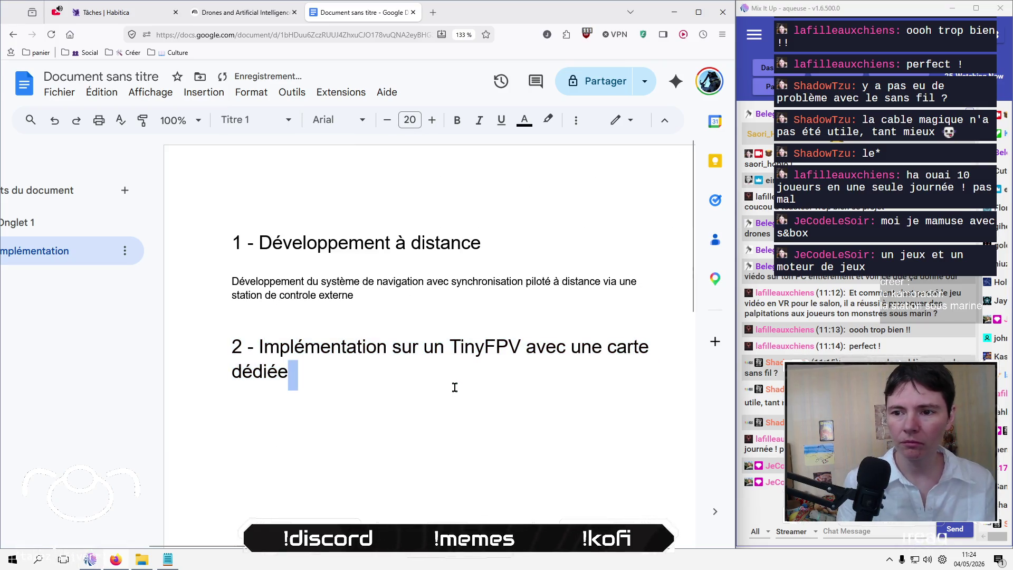
key("Down")
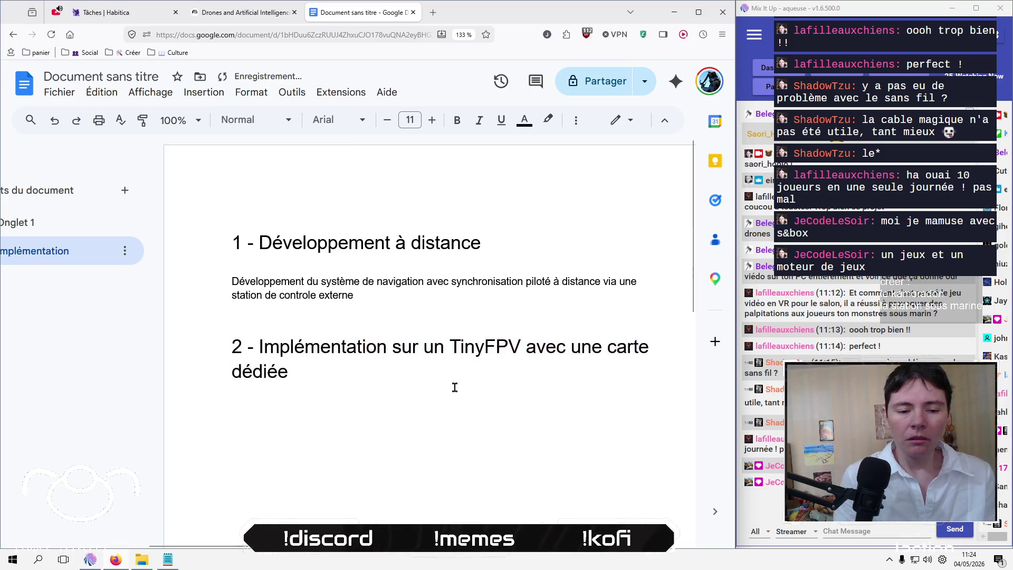
Step: Add a paragraph on implementing the system on an auxiliary board simulating the ELRS signal to the flight controller
type("Implé")
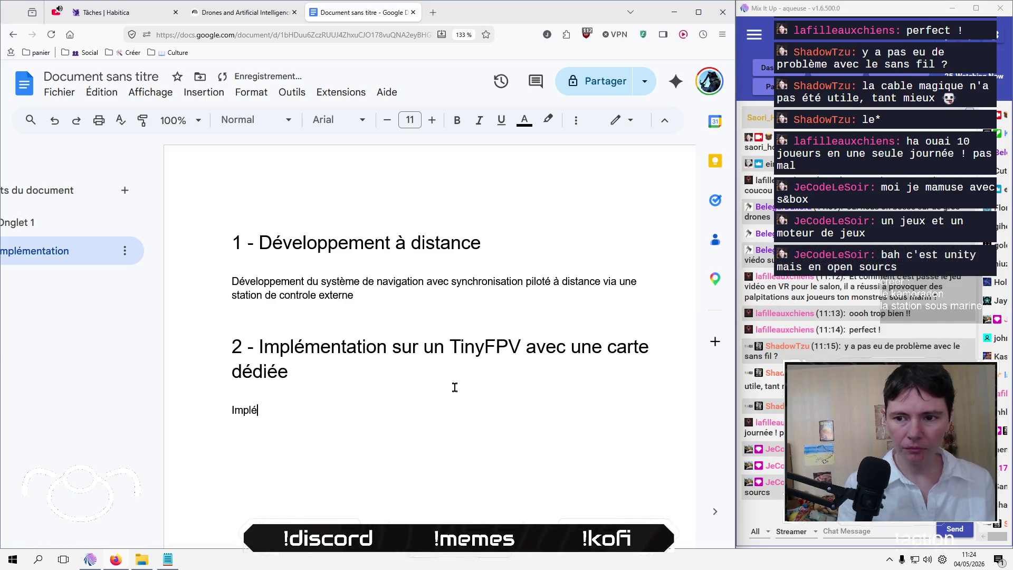
type("mentation d")
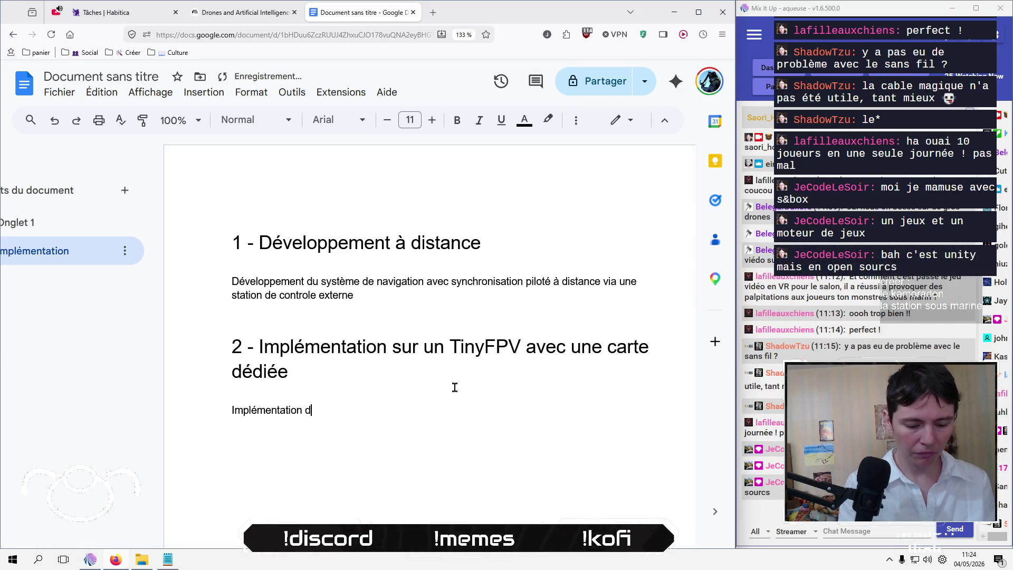
type("u système")
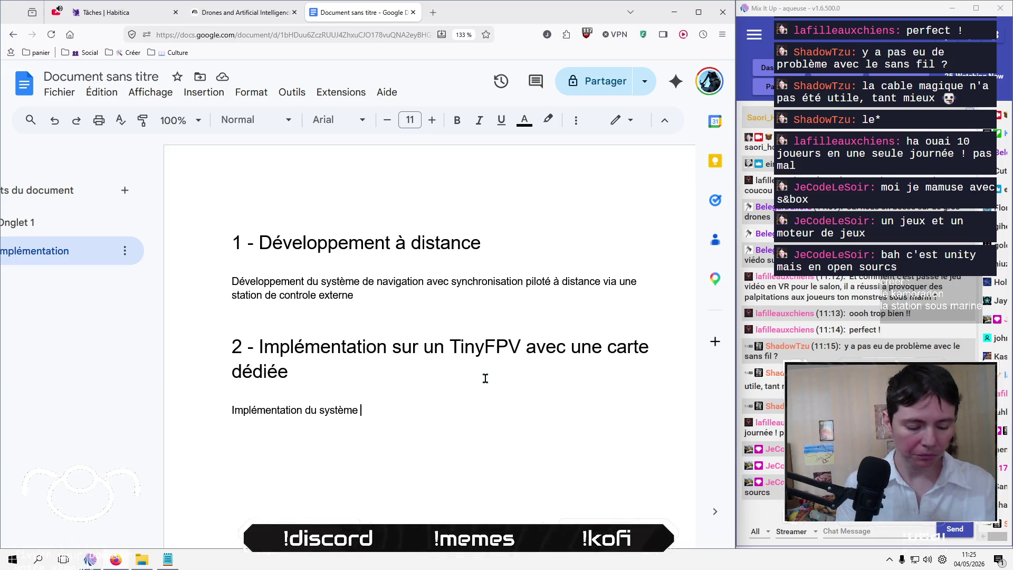
type("sur une carte auxi")
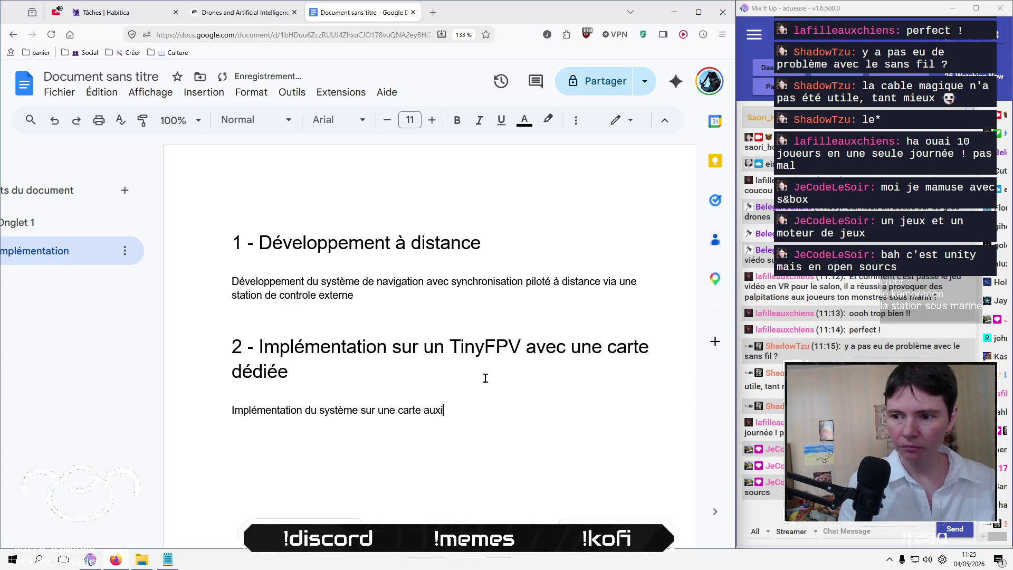
type("liaire avec simul")
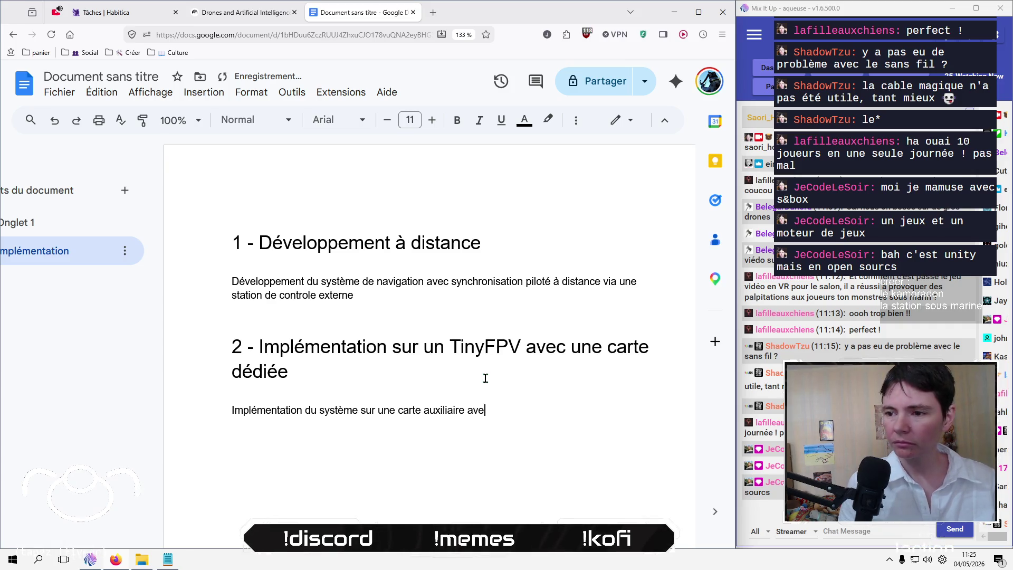
type("ation")
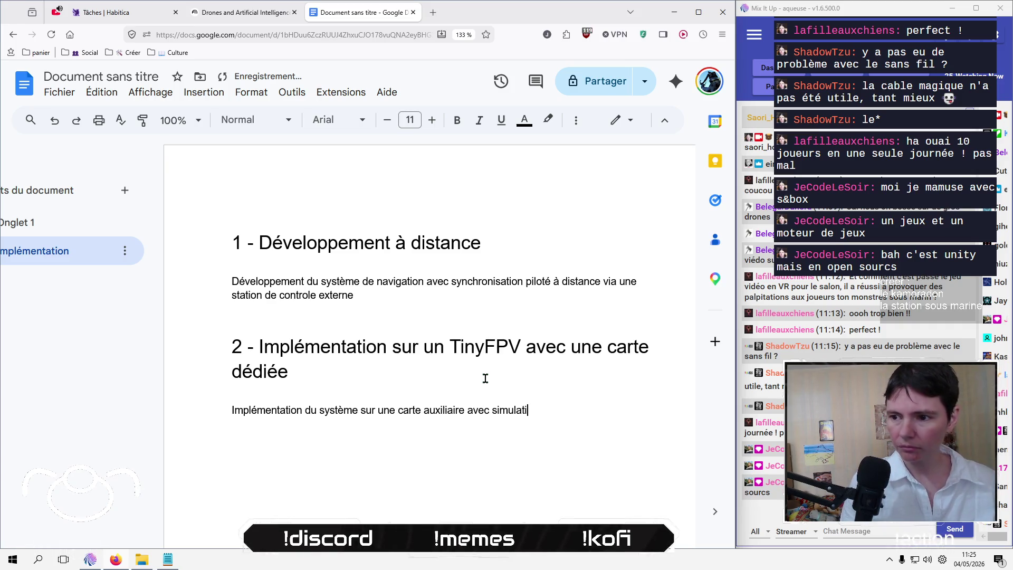
type(" du signal ELRS")
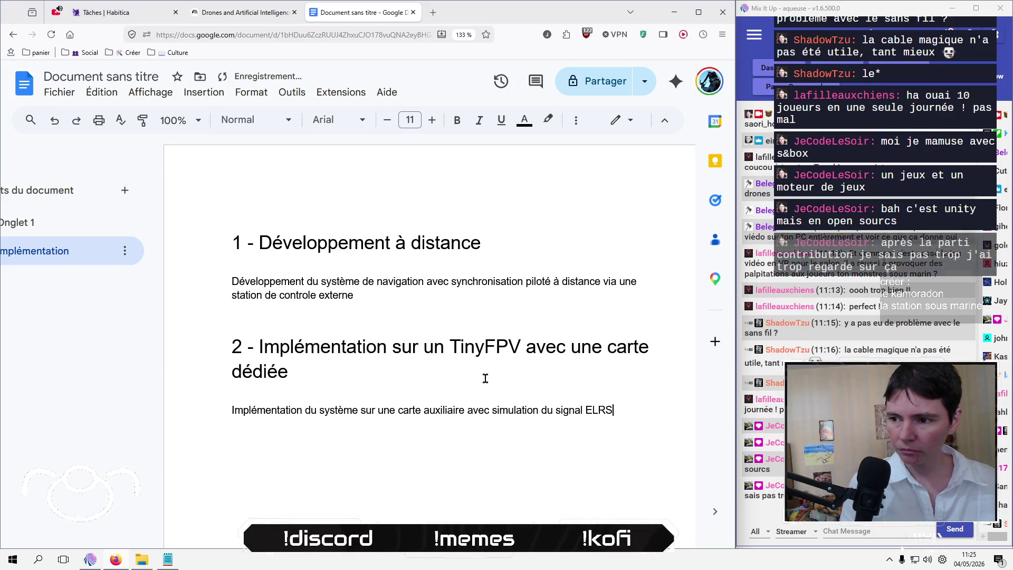
type(" vers la car")
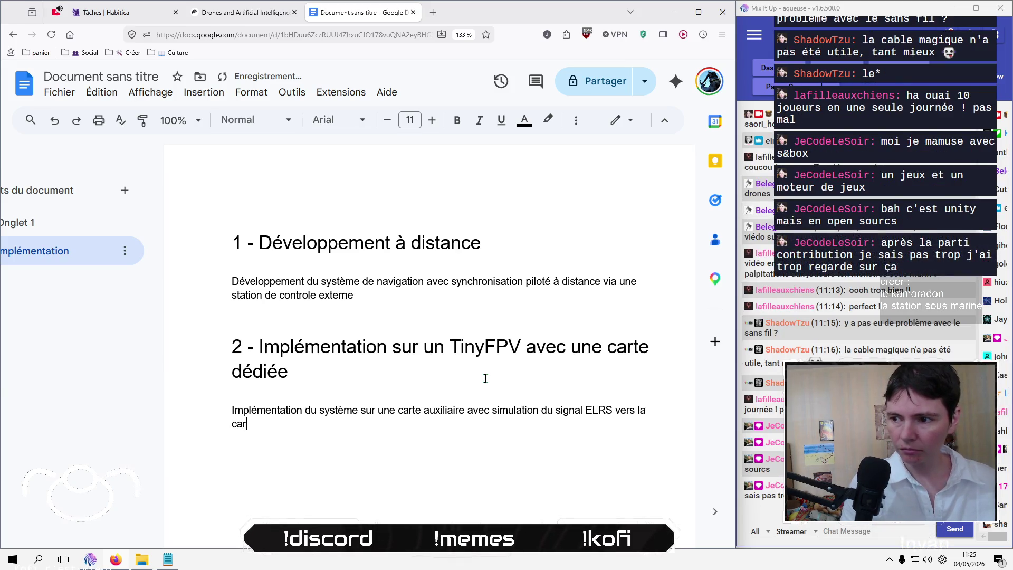
key("BackSpace")
key("BackSpace")
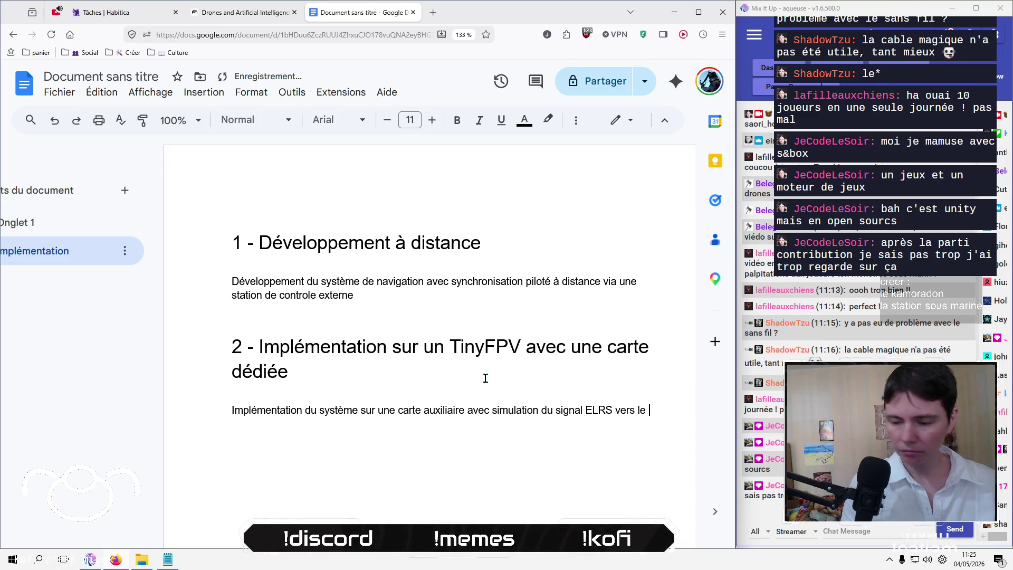
type("light controller")
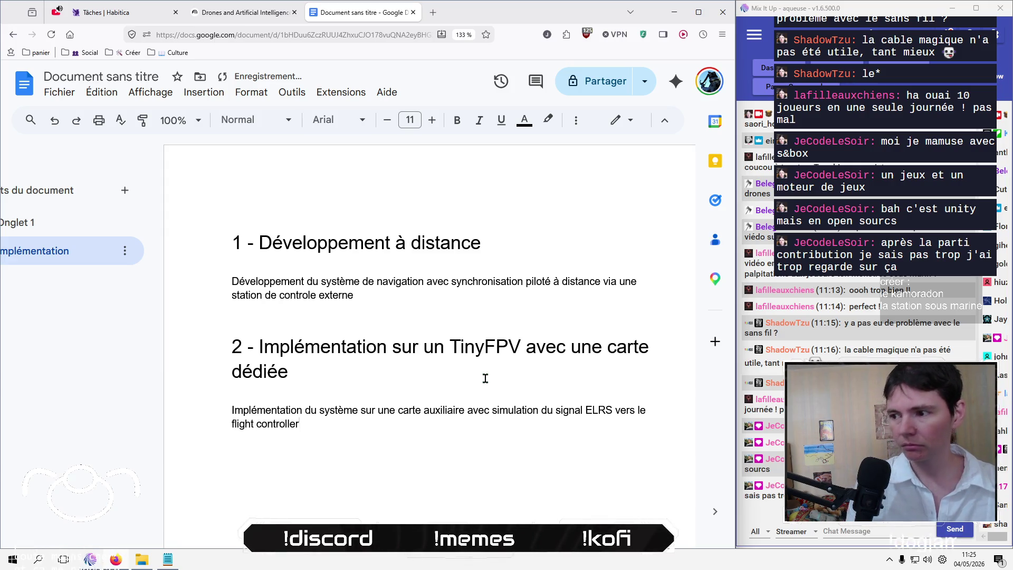
key("Return")
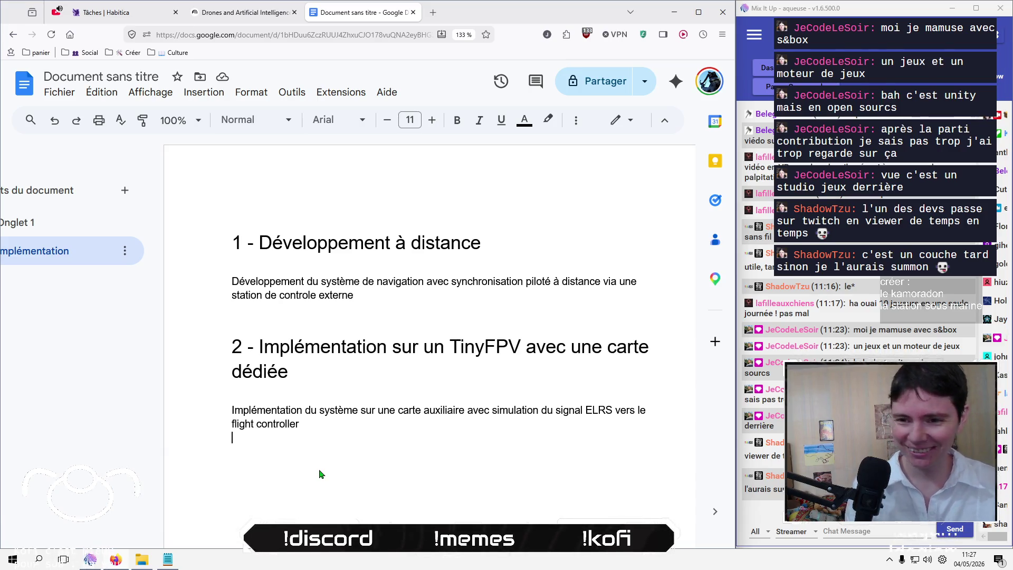
Step: Add a blank line, then take the 'Pi zero 3W avec 3TOPS NPU' chat message into the browser
key("Return")
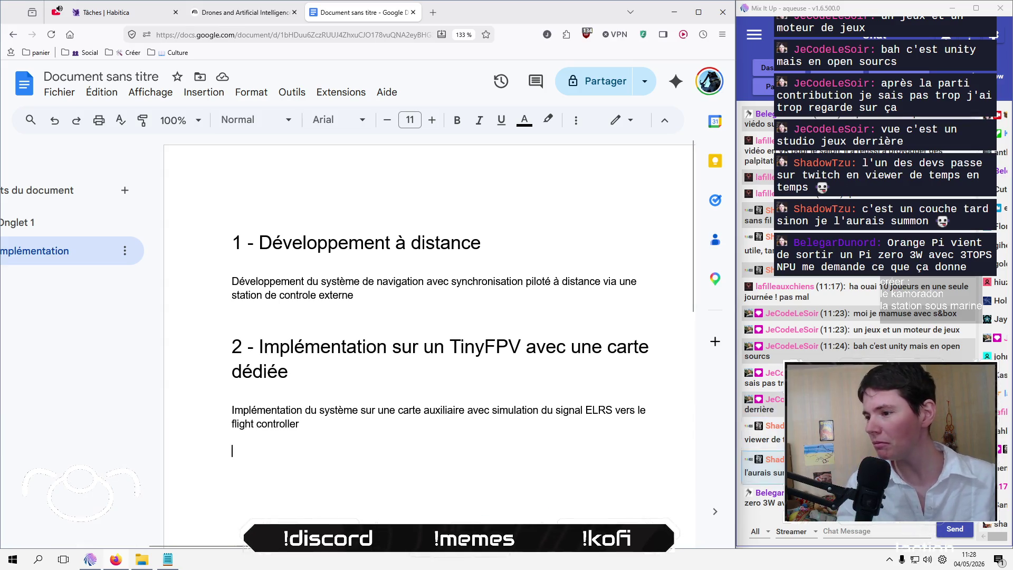
left_click(762, 497)
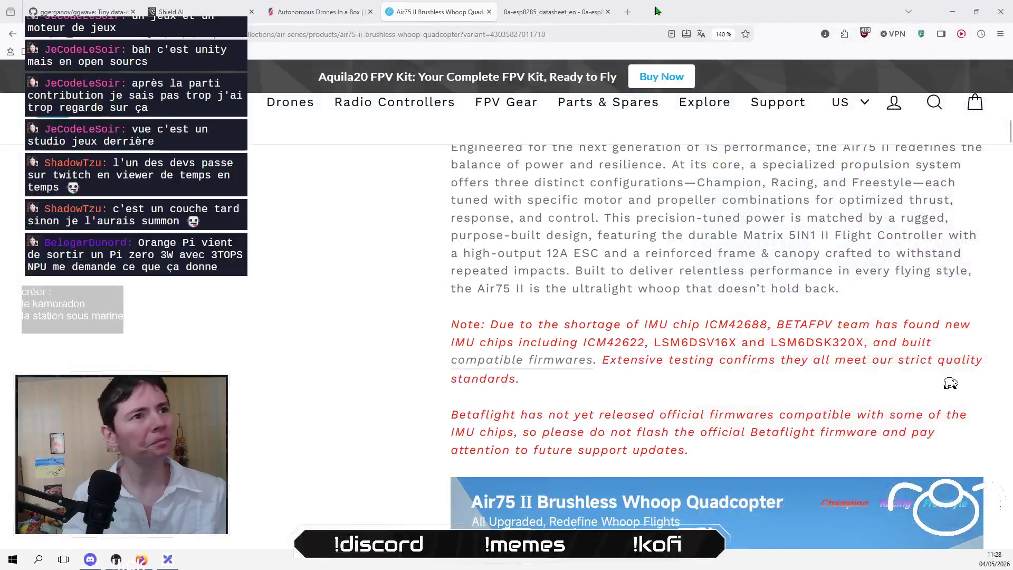
left_click(627, 11)
Step: Search Google for 'Orange Pi zero 3W' from the trimmed chat message, then open an empty tab
key("ctrl+v")
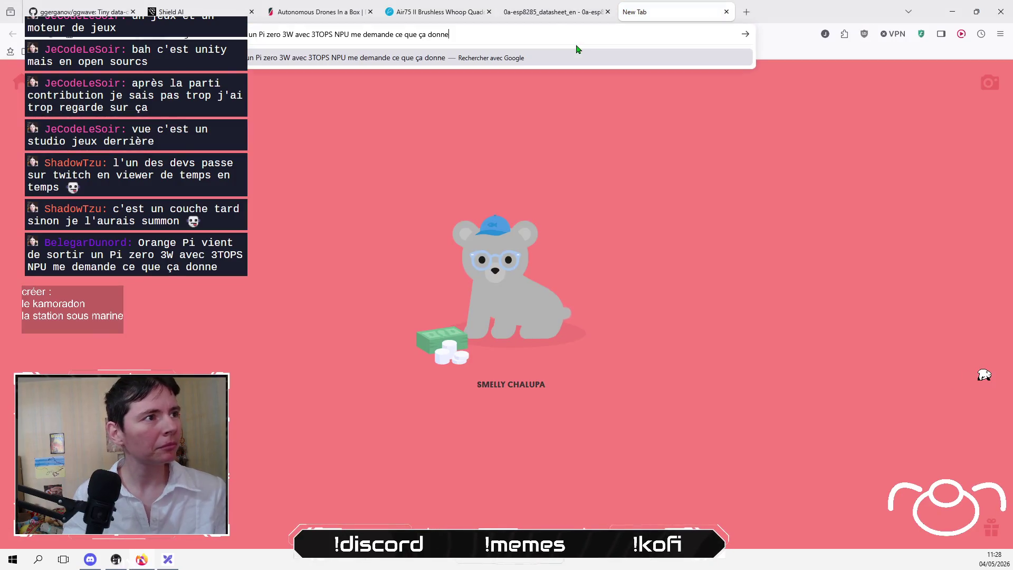
key("shift+Left")
key("shift+Left")
key("shift+Left")
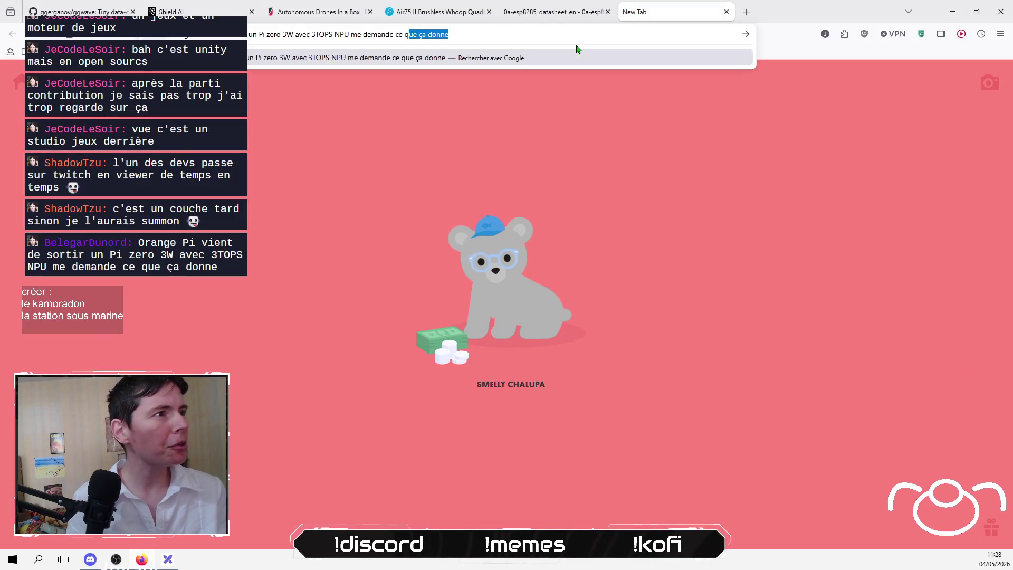
key("shift+Left")
key("shift+Left")
key("shift+Left")
key("BackSpace")
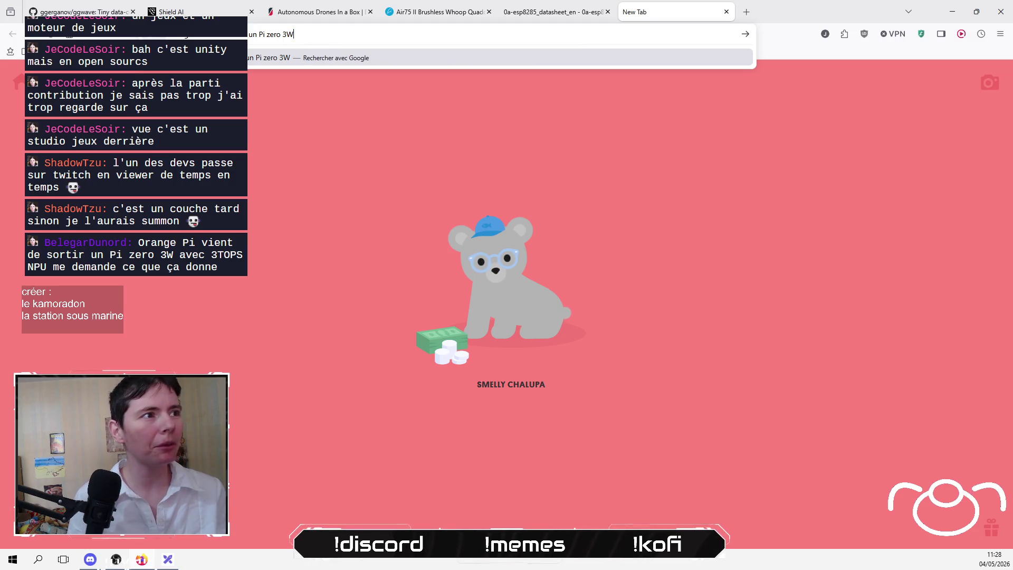
key("Left")
key("Left")
key("Left")
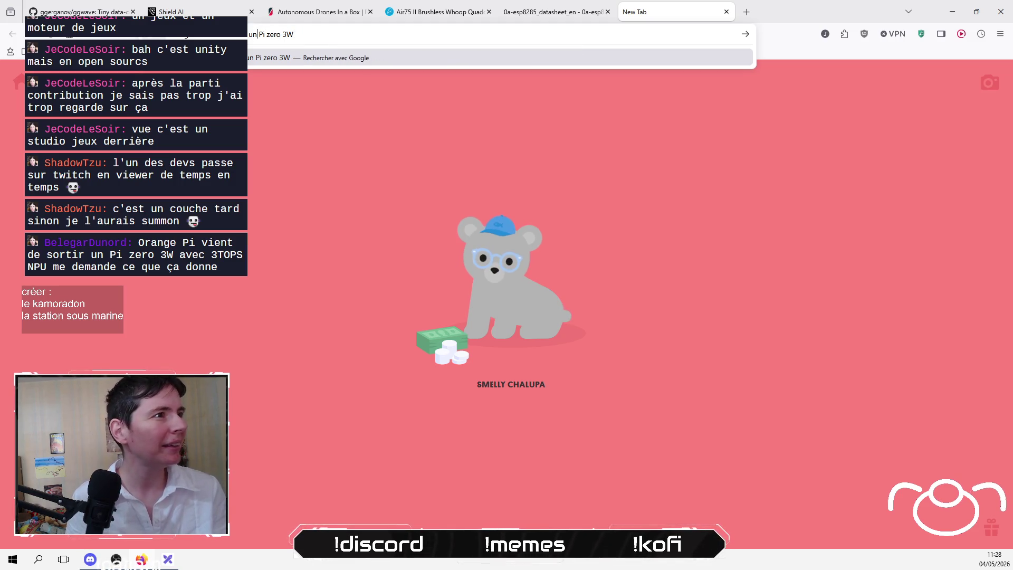
key("shift+Home")
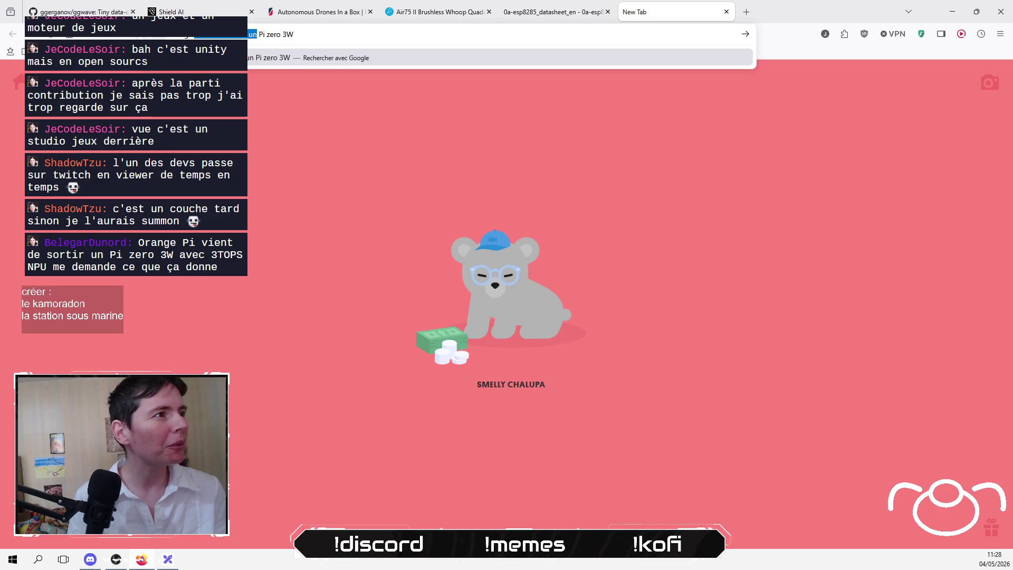
type("Orange")
key("Return")
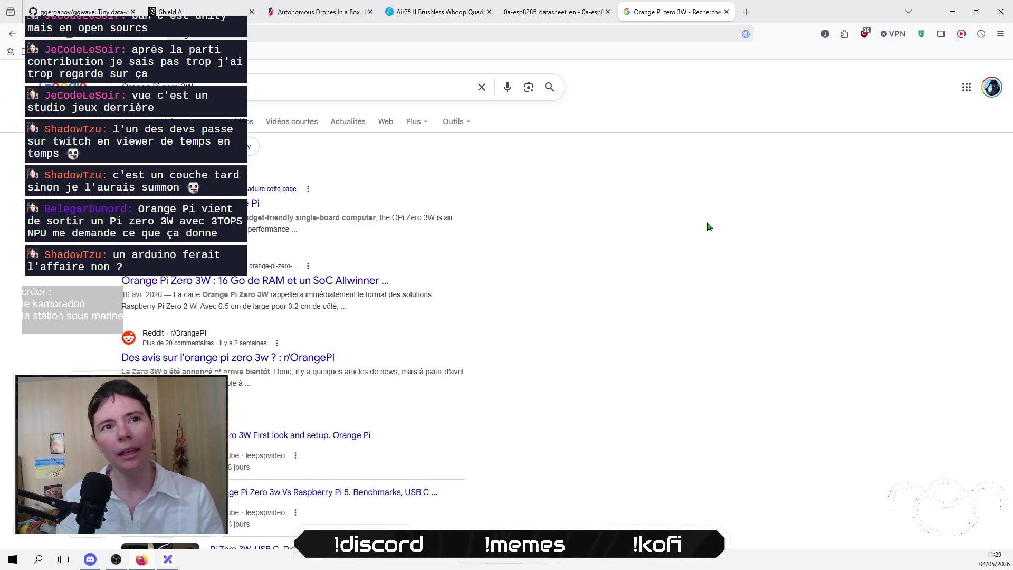
left_click(746, 12)
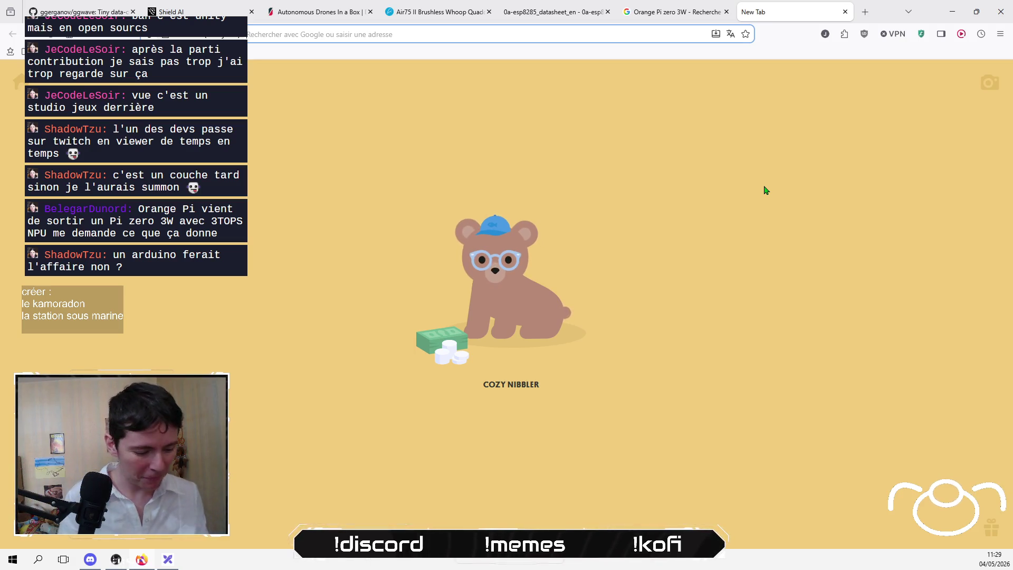
Step: On Amazon.fr, review the Adafruit Matrix Portal S3 (36,58 €) in the cart and its product page
type("amazon")
key("Return")
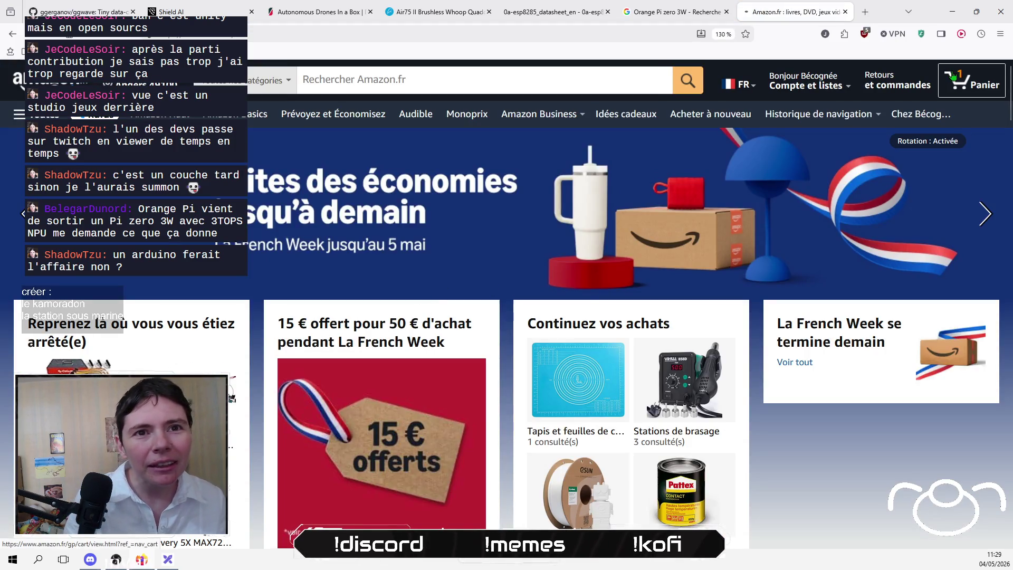
left_click(953, 75)
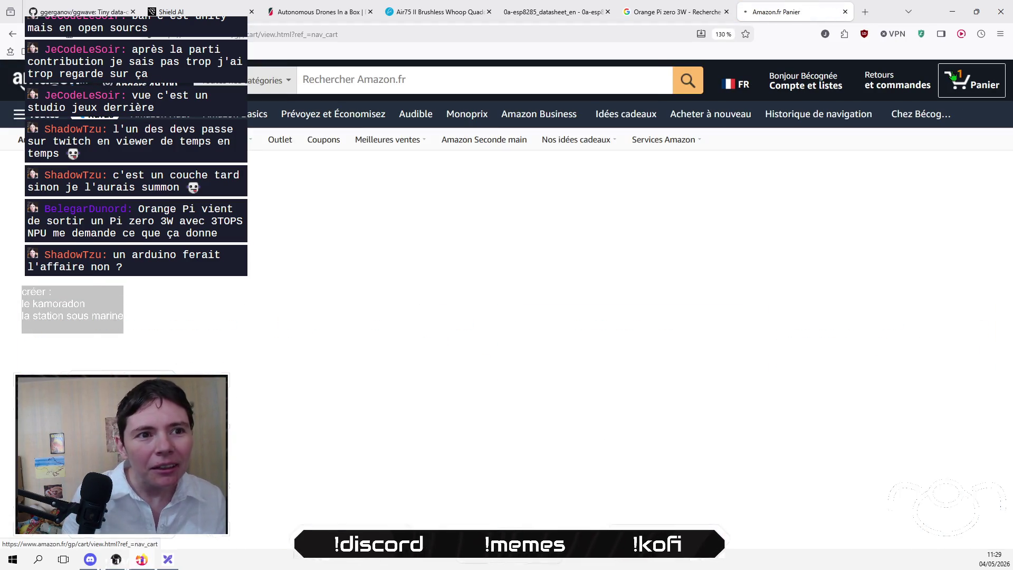
scroll(343, 317, "down", 5)
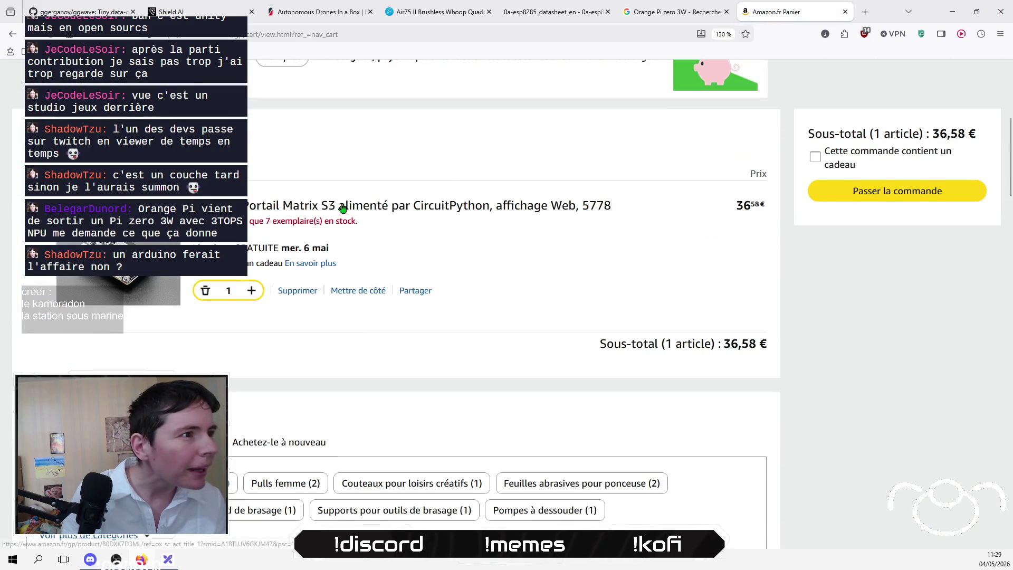
left_click(343, 207)
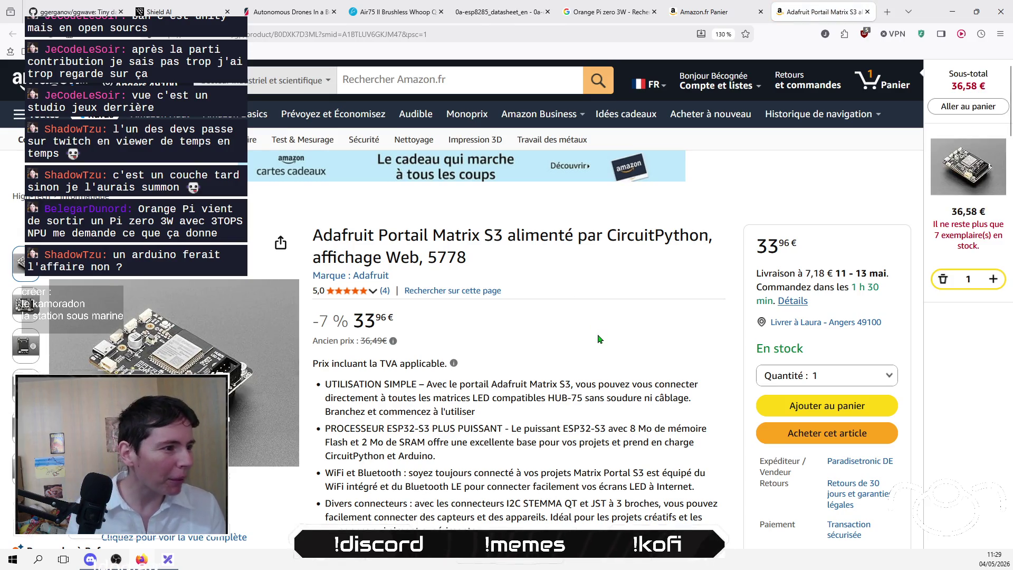
mouse_move(174, 365)
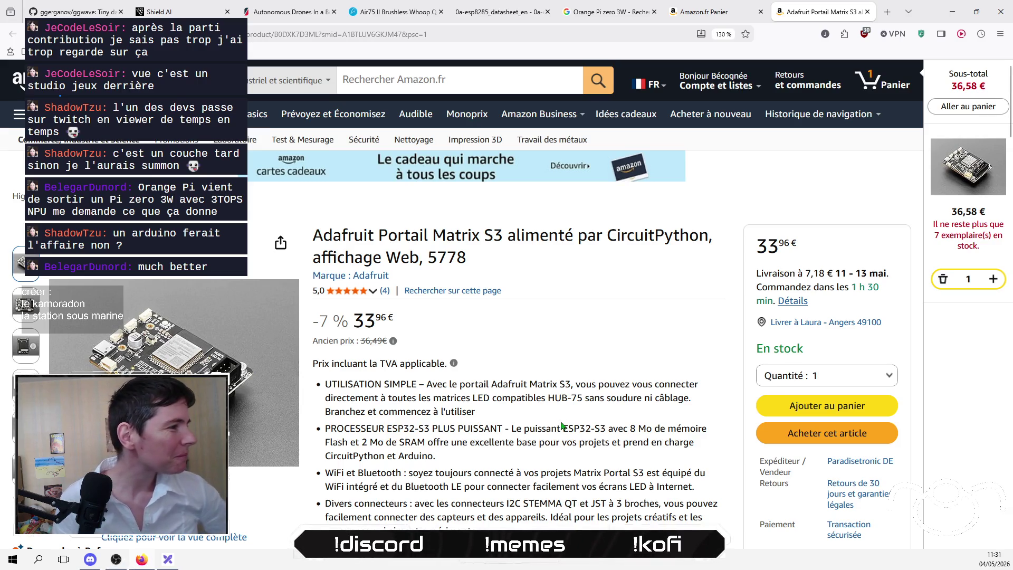
left_click(707, 11)
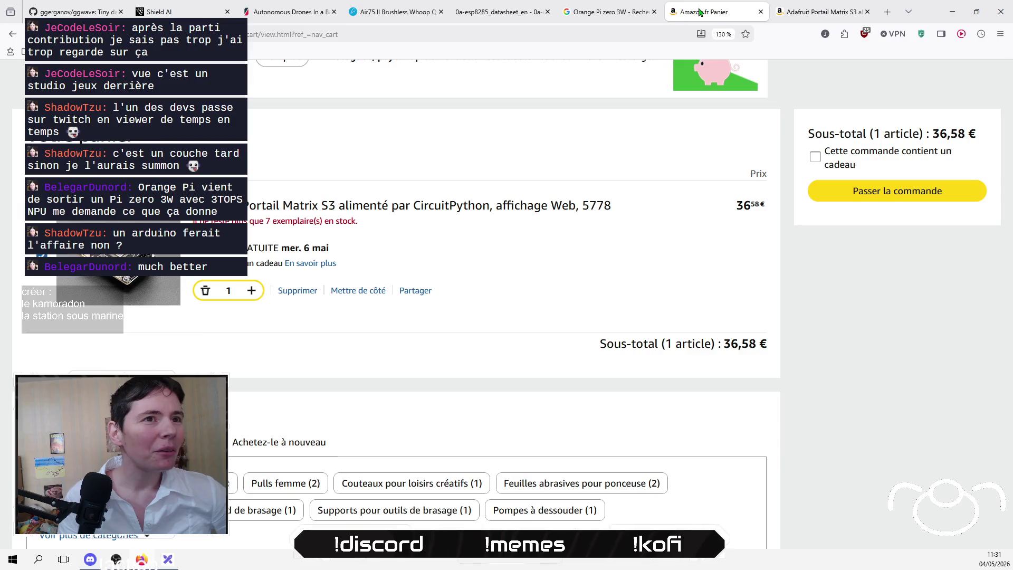
left_click(761, 18)
left_click(761, 18)
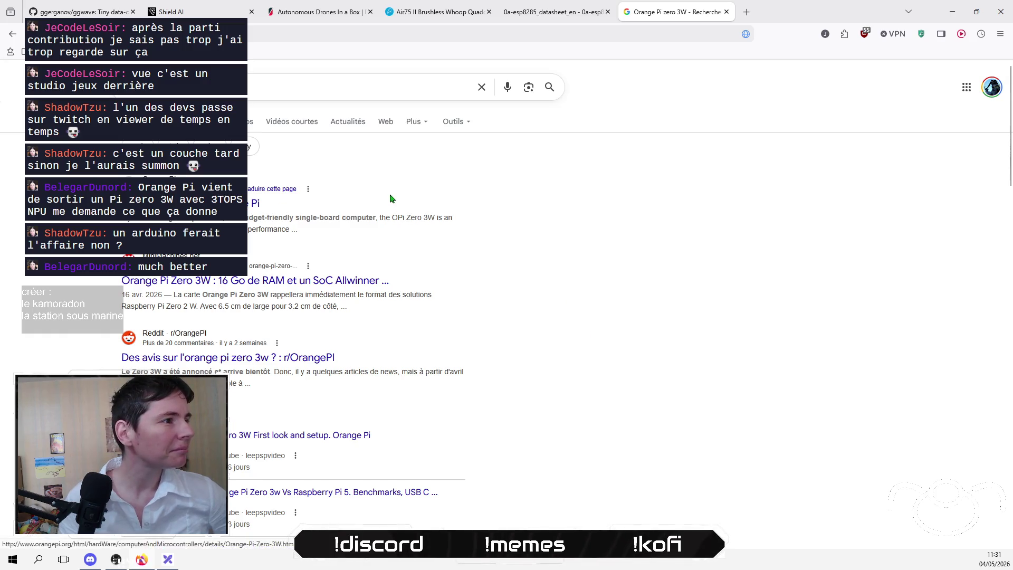
Step: Refine the search to 'Orange Pi zero 3W 3TOPS NPU' and open the minimachines.net article
left_click(298, 94)
type("s")
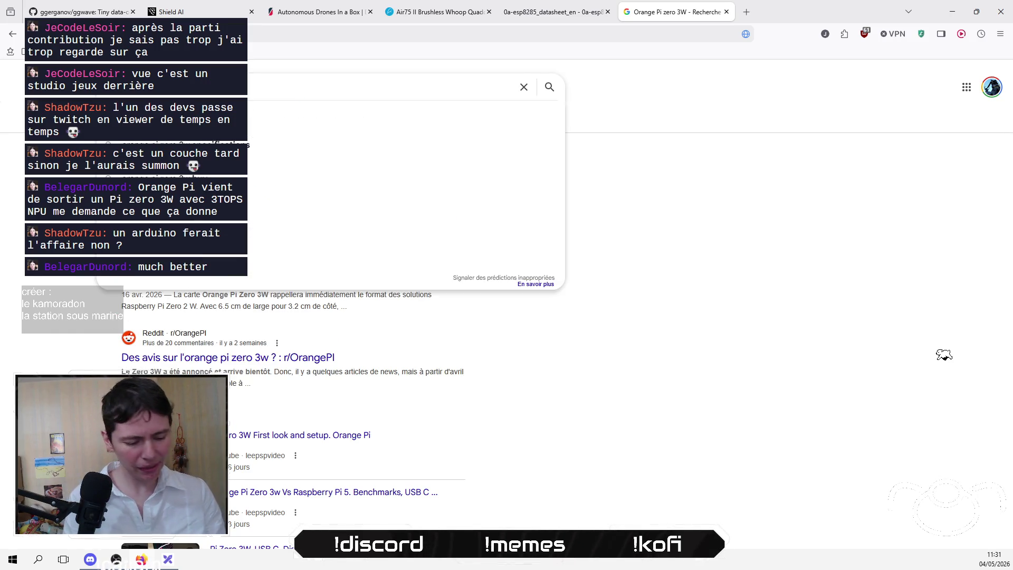
key("Escape")
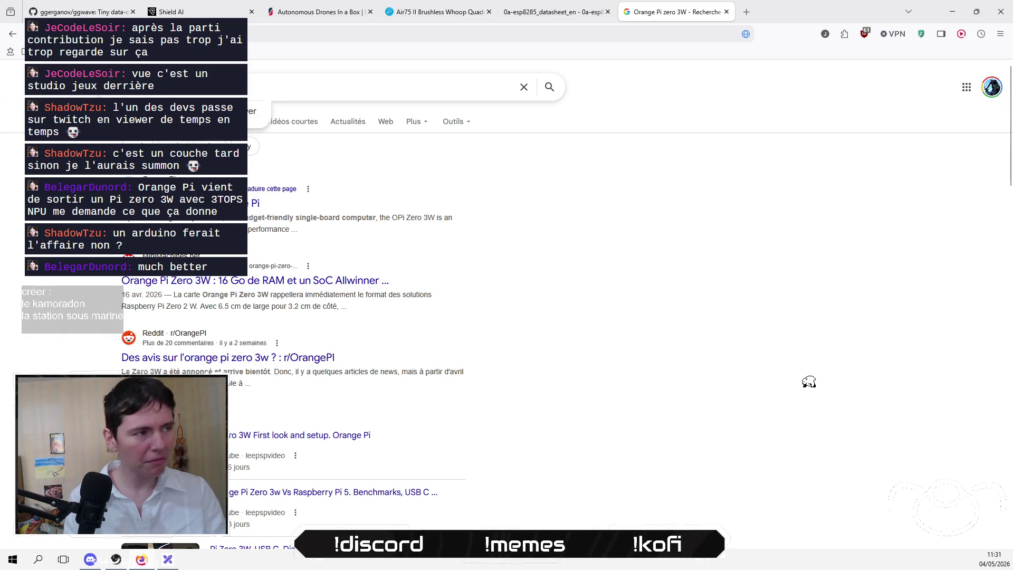
key("Return")
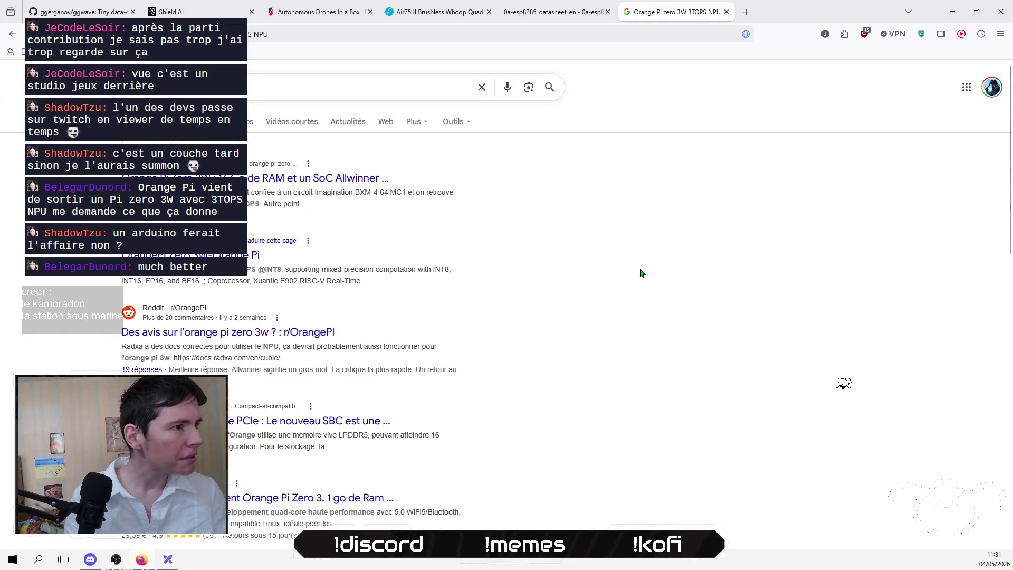
left_click(286, 170)
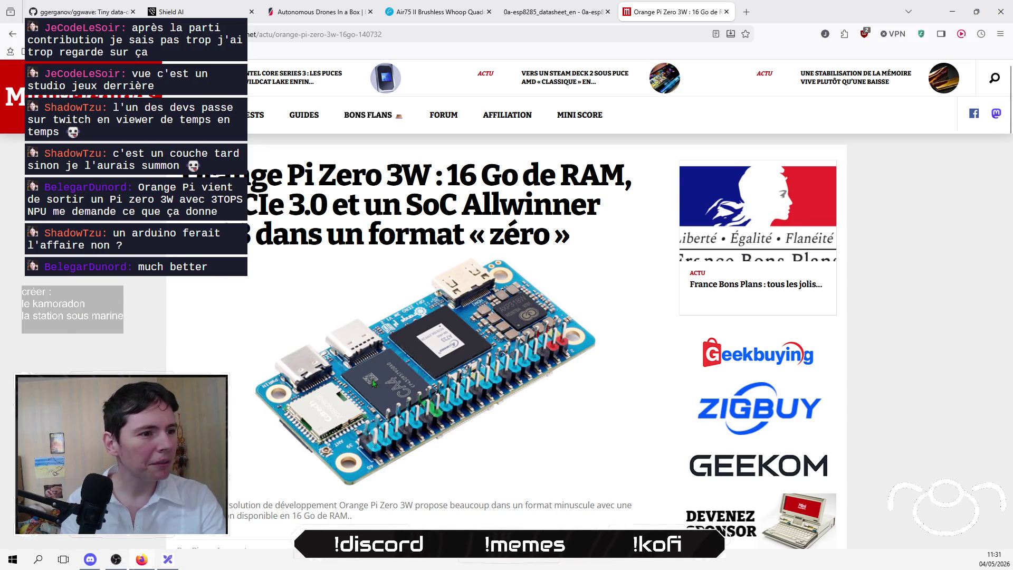
Step: Read the Orange Pi Zero 3W article to the A733 SoC paragraph, briefly selecting the Cortex-A55 cores line
scroll(172, 364, "down", 2)
scroll(172, 364, "down", 6)
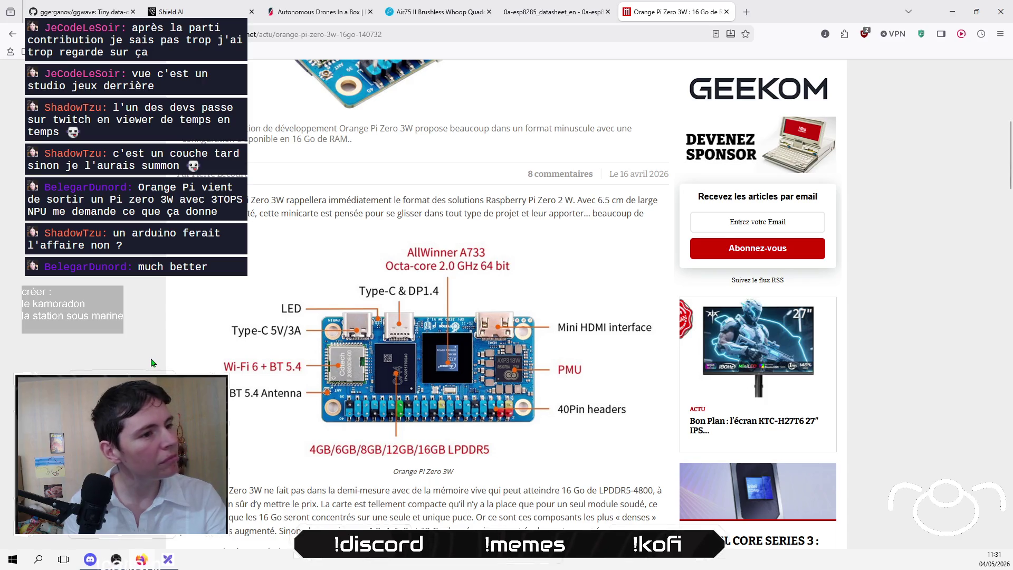
scroll(150, 363, "down", 5)
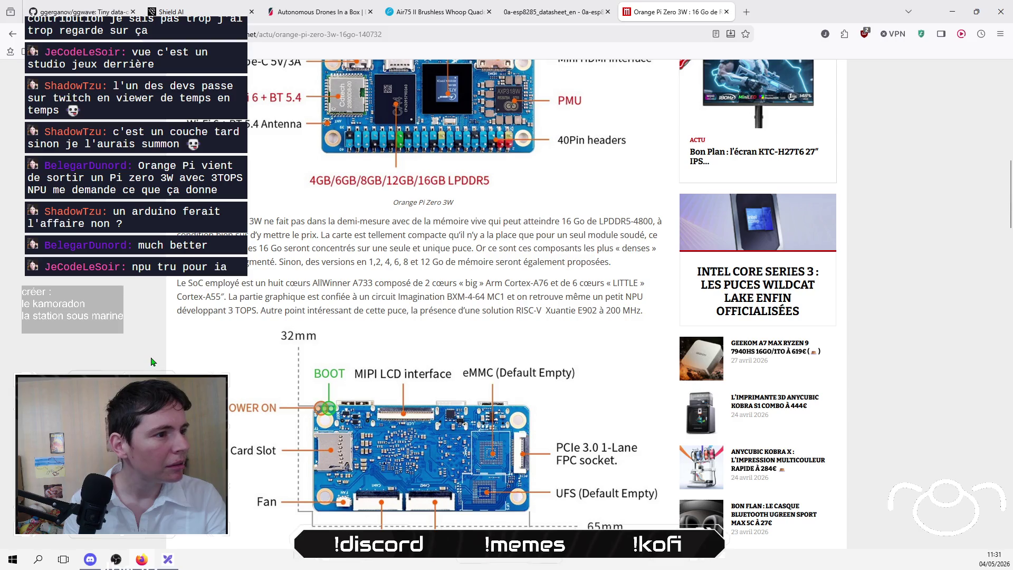
scroll(152, 363, "down", 3)
scroll(152, 362, "down", 7)
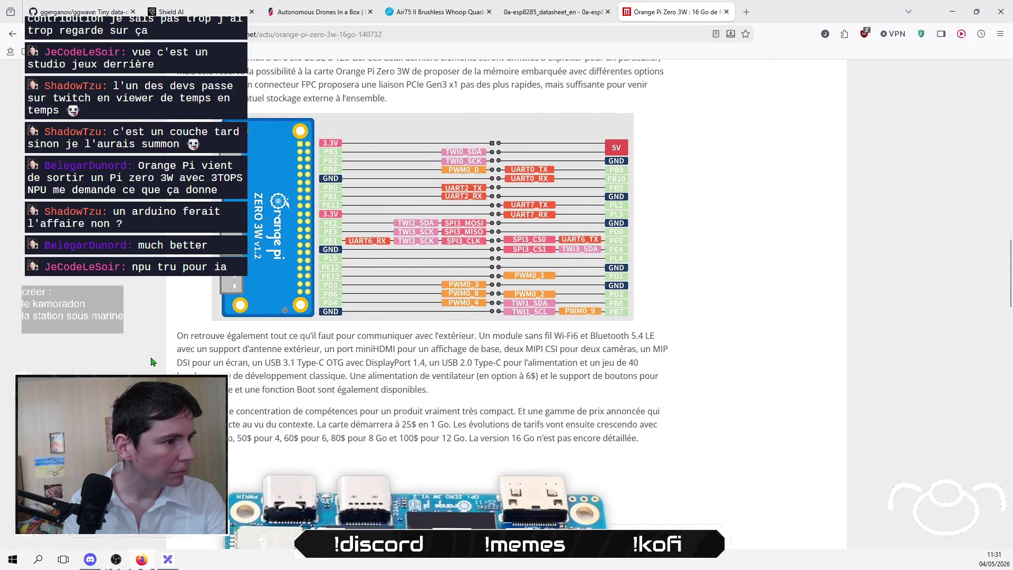
scroll(151, 362, "down", 6)
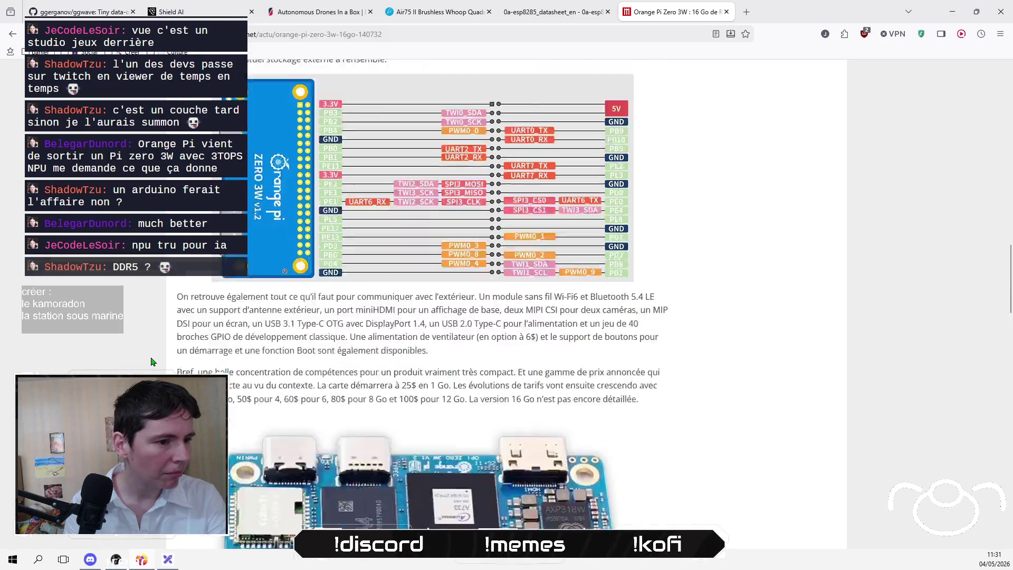
scroll(152, 362, "down", 3)
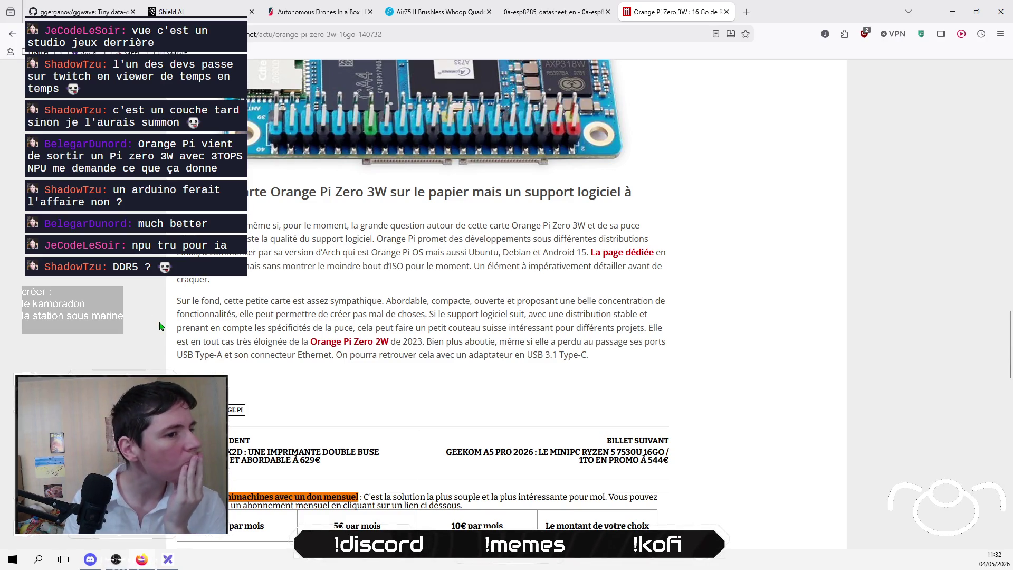
scroll(160, 326, "up", 10)
scroll(160, 325, "up", 5)
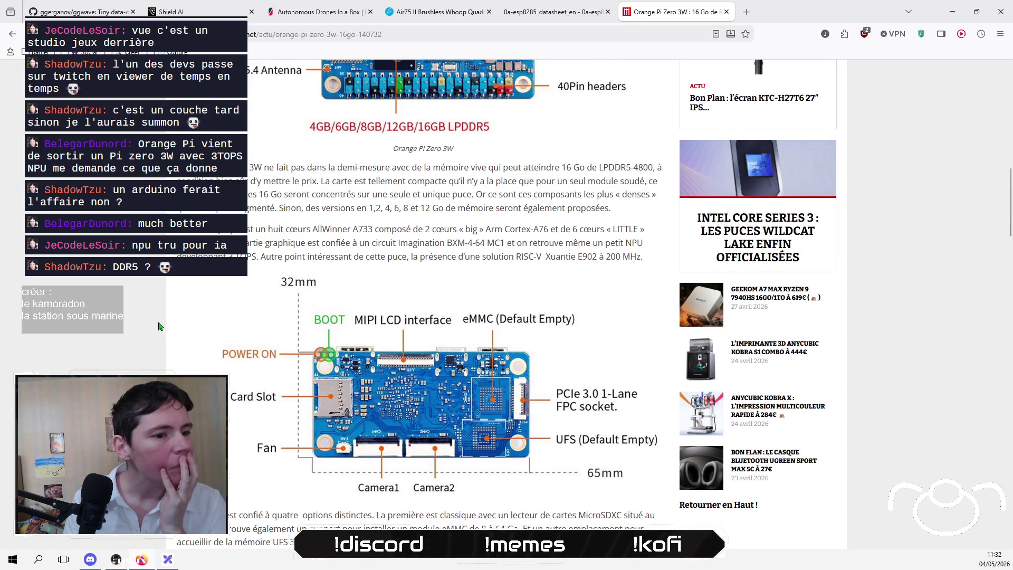
scroll(160, 325, "up", 5)
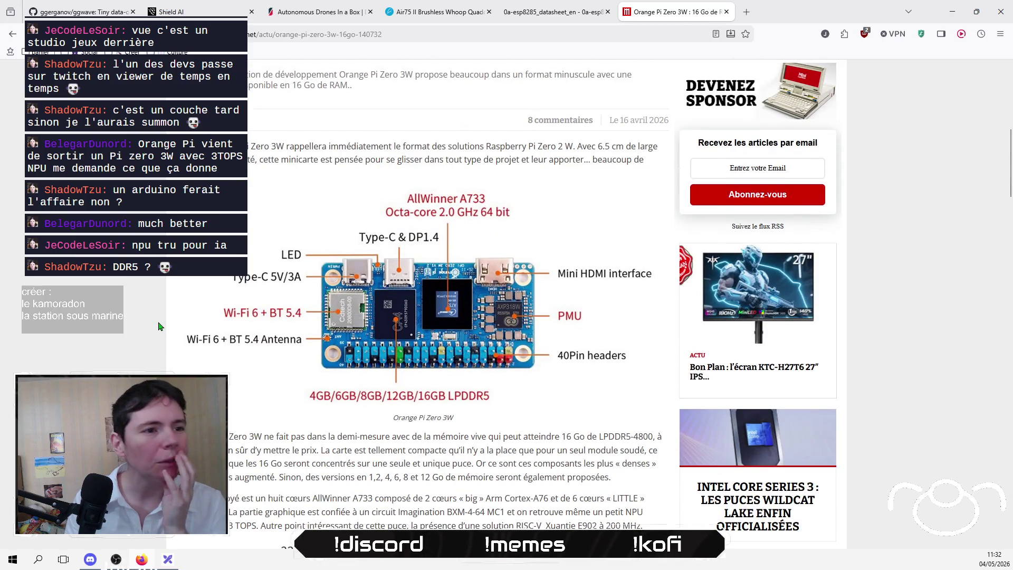
scroll(159, 325, "up", 4)
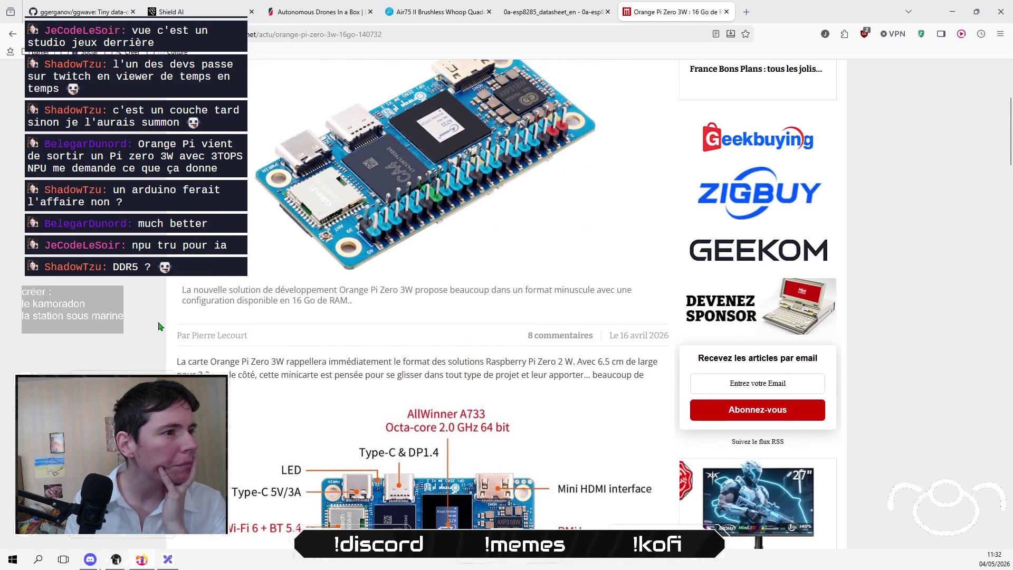
scroll(160, 326, "up", 4)
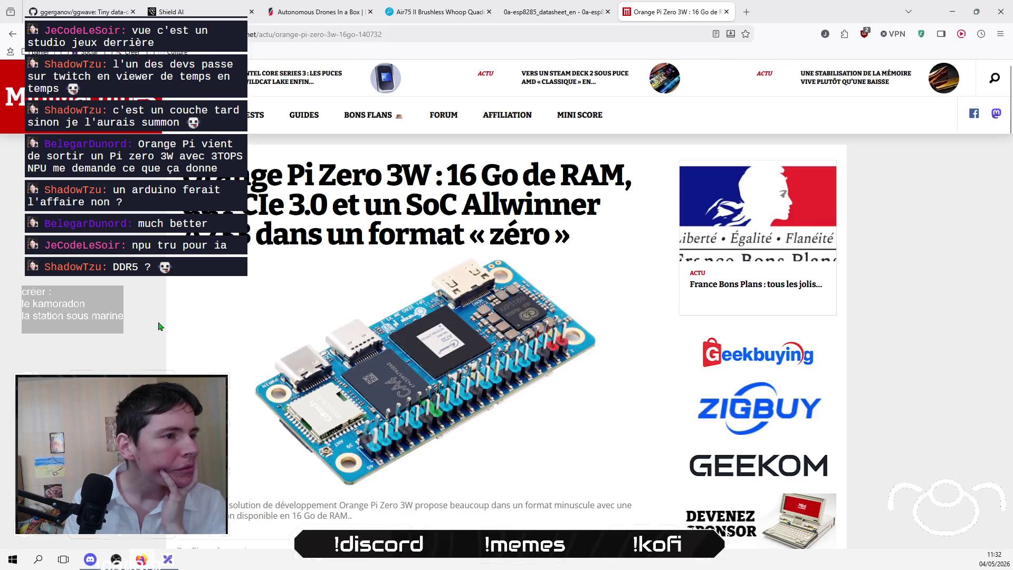
scroll(160, 326, "down", 4)
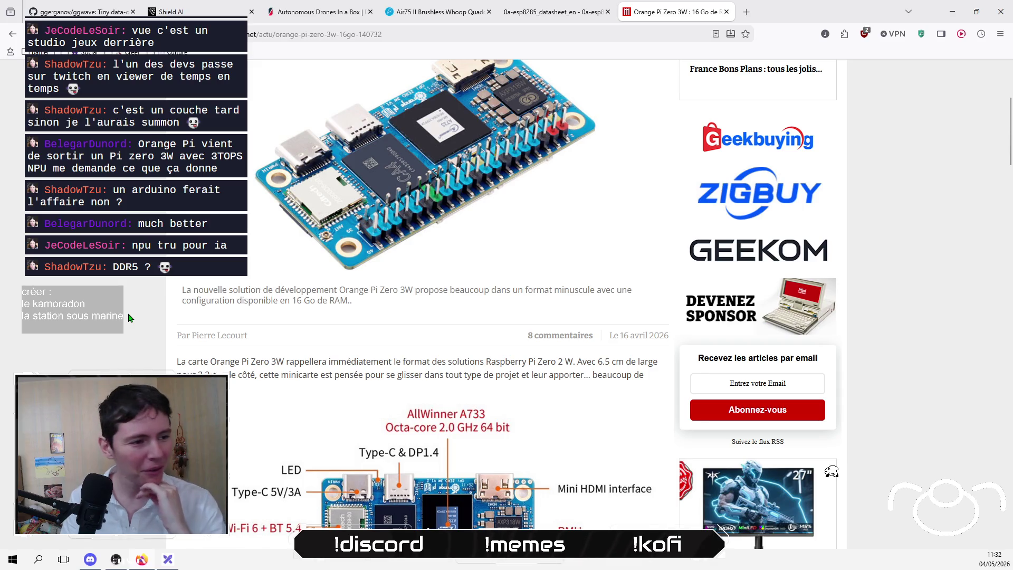
scroll(213, 331, "down", 1)
scroll(213, 331, "down", 6)
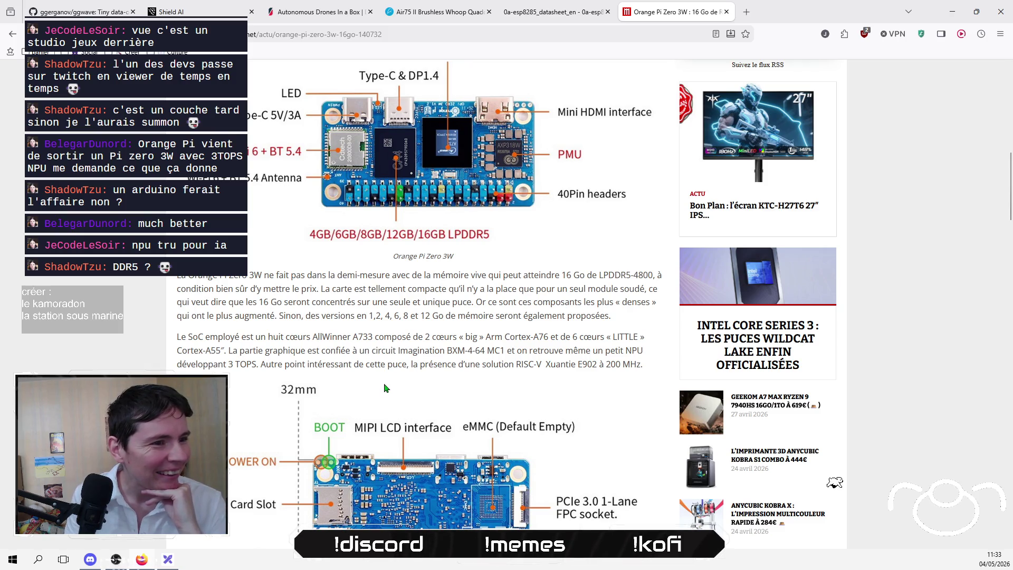
mouse_move(232, 351)
left_mouse_down()
mouse_move(526, 351)
mouse_move(569, 340)
mouse_move(500, 386)
mouse_move(505, 352)
mouse_move(640, 347)
left_mouse_up()
left_click(426, 363)
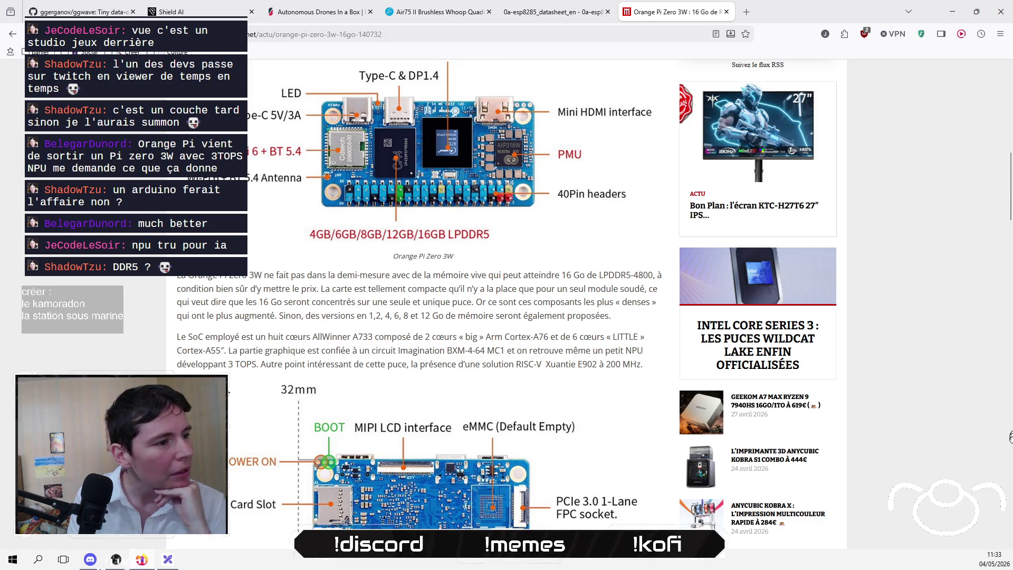
Step: Copy the phrase 'un petit NPU développant 3 TOPS' and open a new blank tab
mouse_move(257, 364)
left_mouse_down()
mouse_move(226, 364)
mouse_move(575, 338)
mouse_move(593, 351)
left_mouse_up()
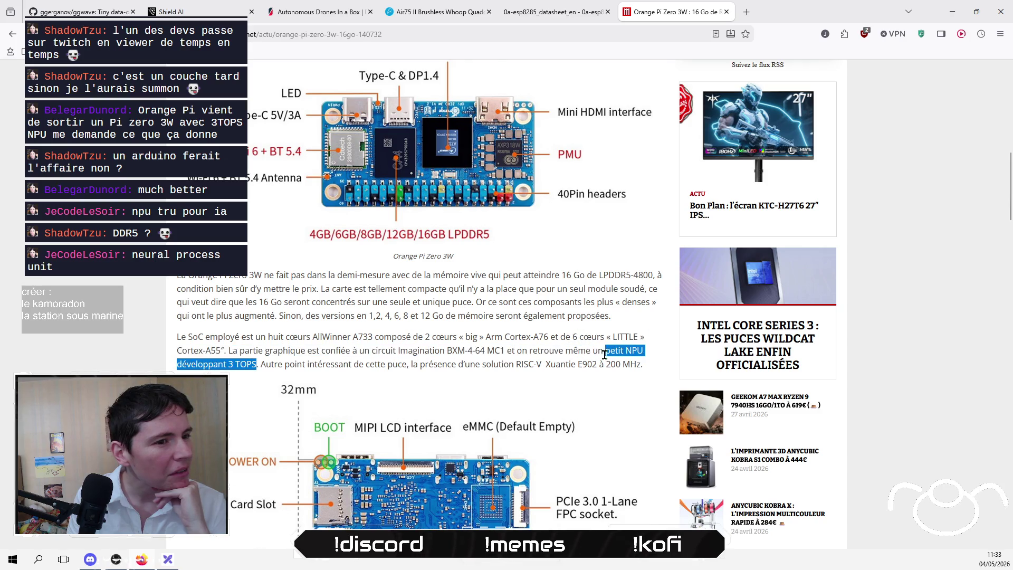
scroll(398, 335, "down", 1)
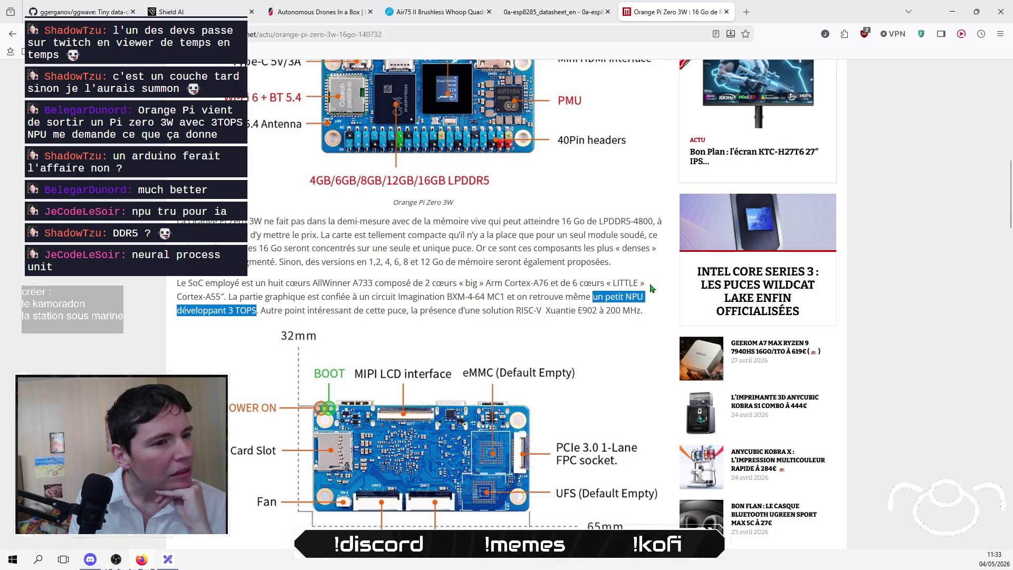
right_click(629, 294)
left_click(639, 306)
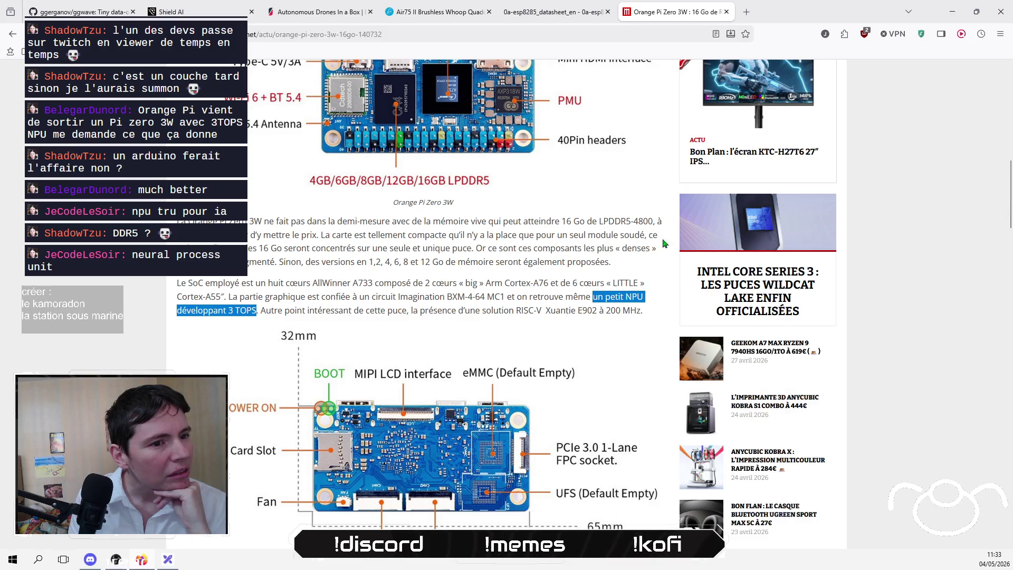
left_click(750, 17)
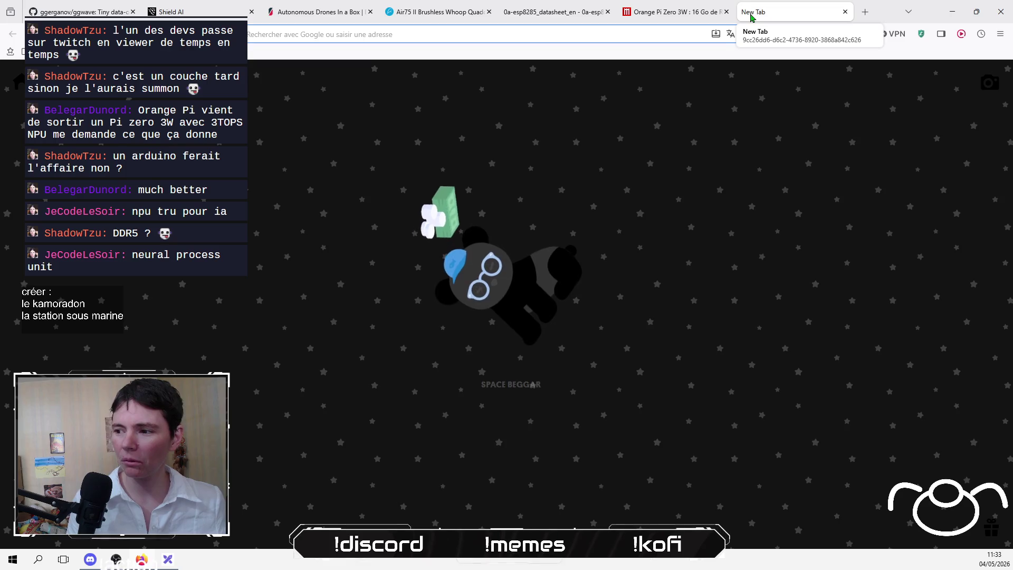
Step: Google 'neural processing unit tops' instead of the pasted phrase, skim the results, then return to the article
key("ctrl+v")
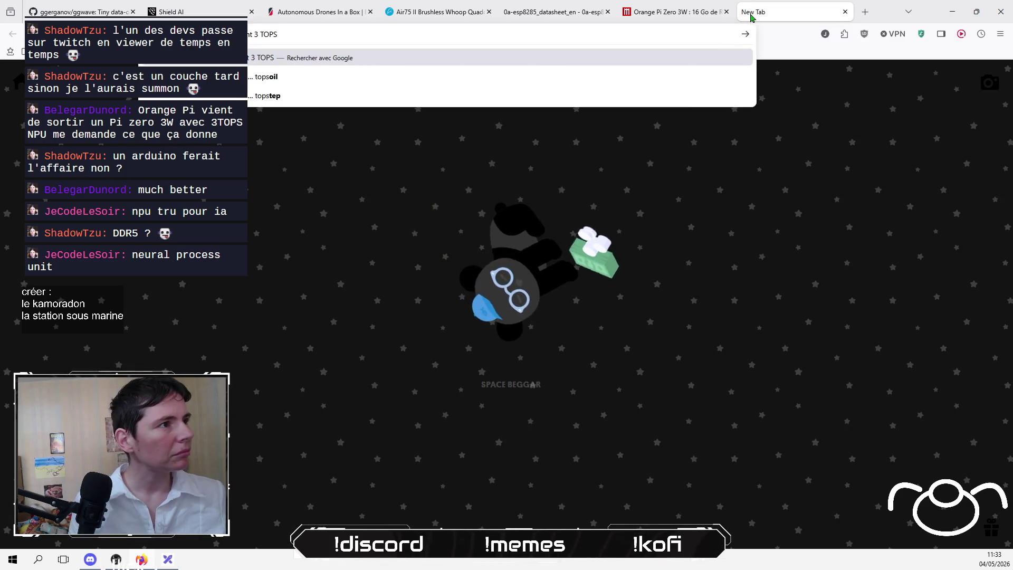
key("ctrl+a")
key("BackSpace")
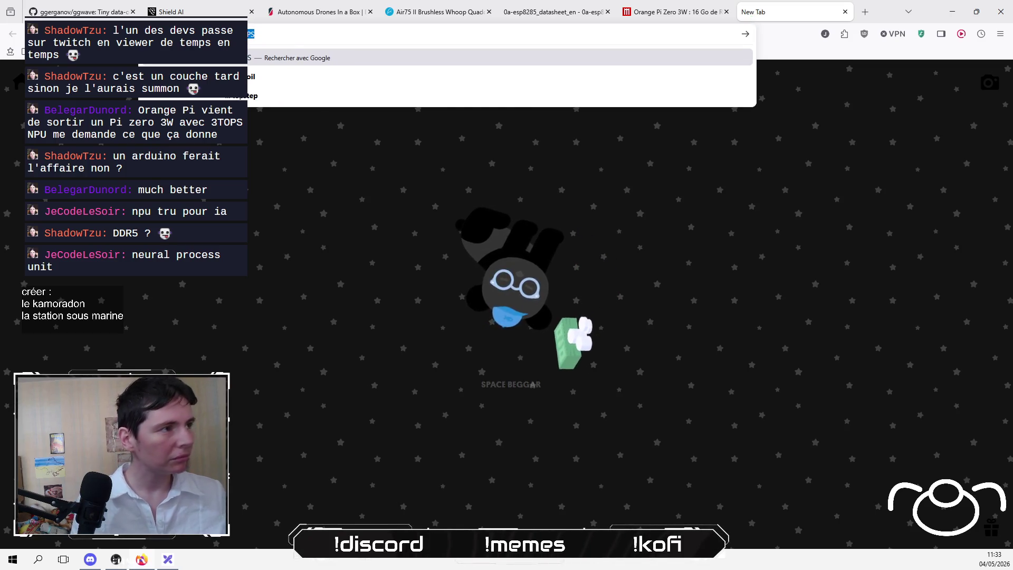
type("neural")
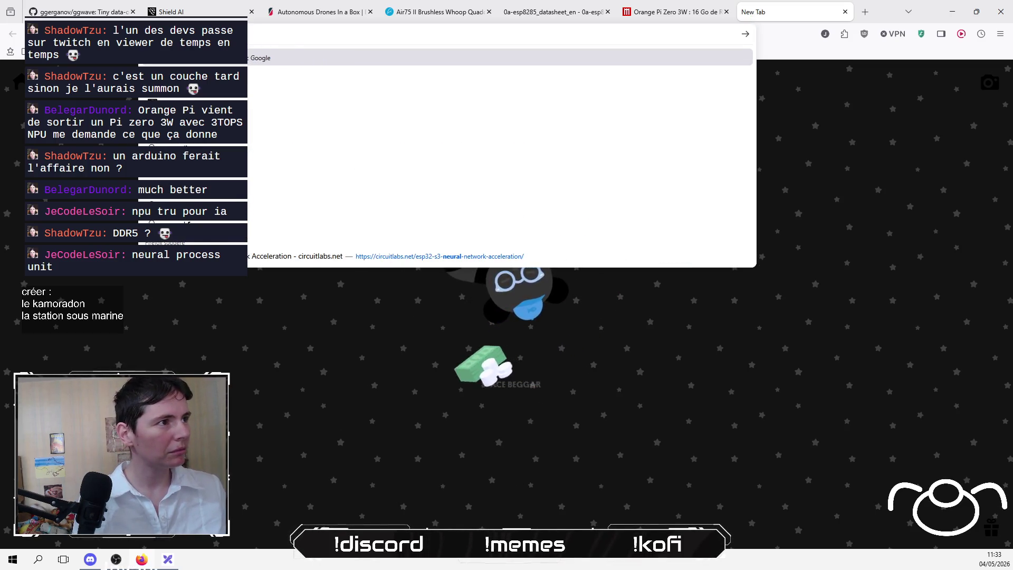
type(" processing")
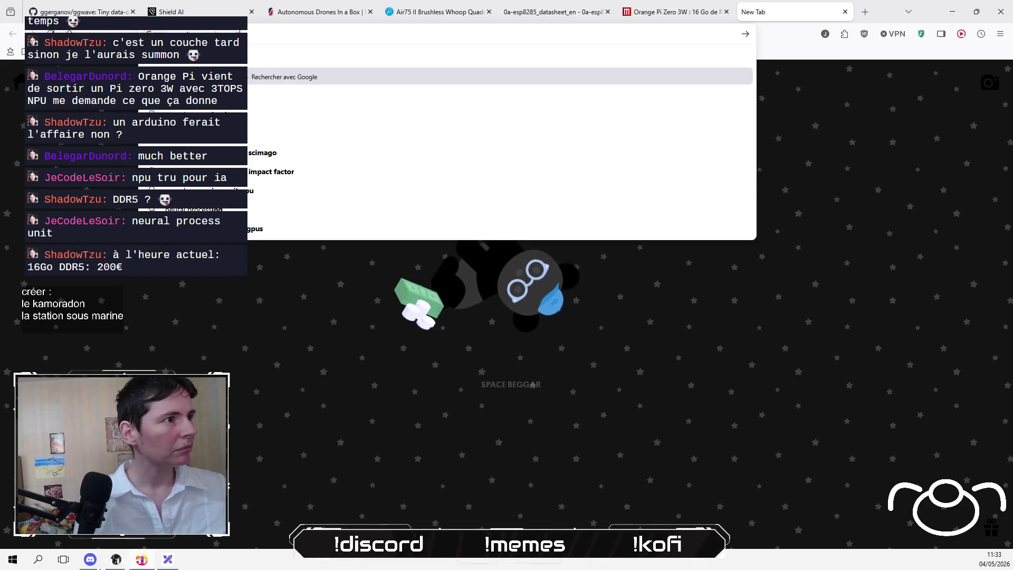
type(" unit tops")
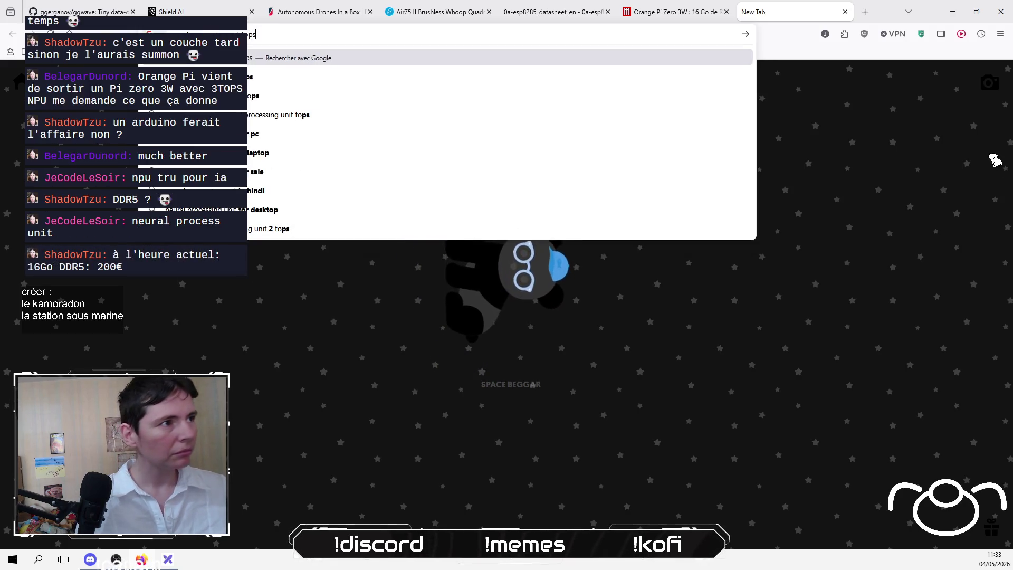
key("Return")
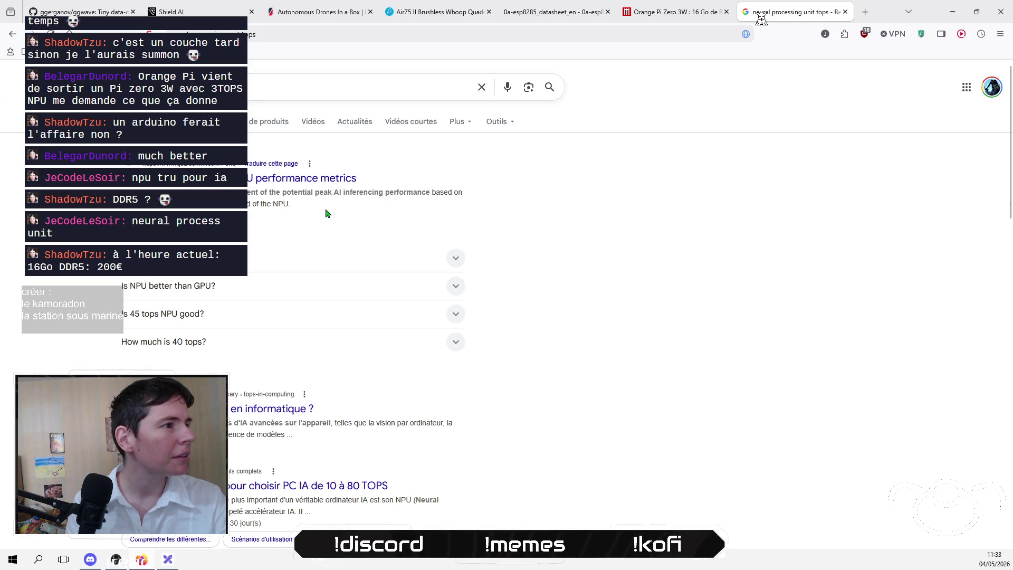
scroll(326, 212, "down", 4)
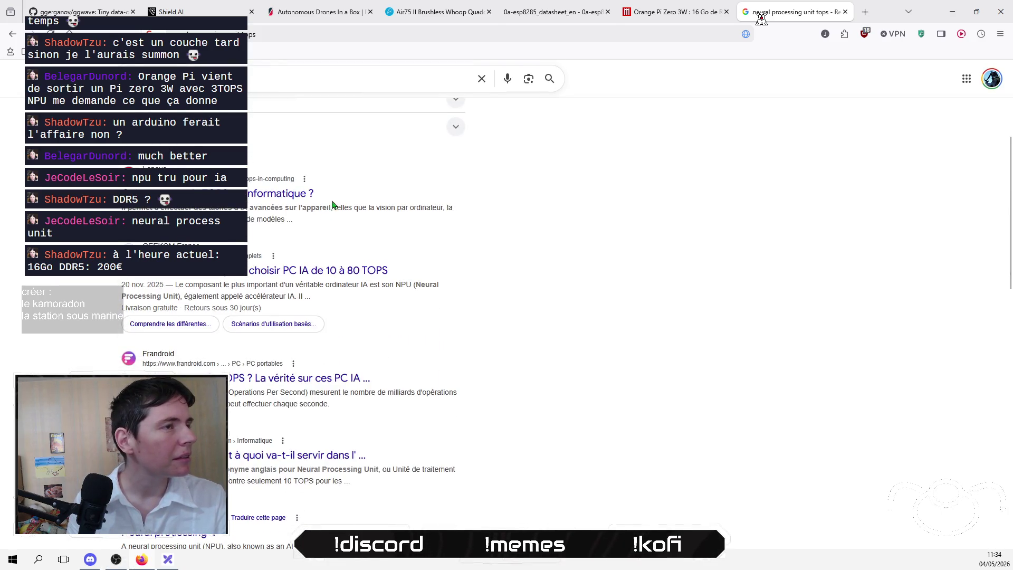
left_click(680, 14)
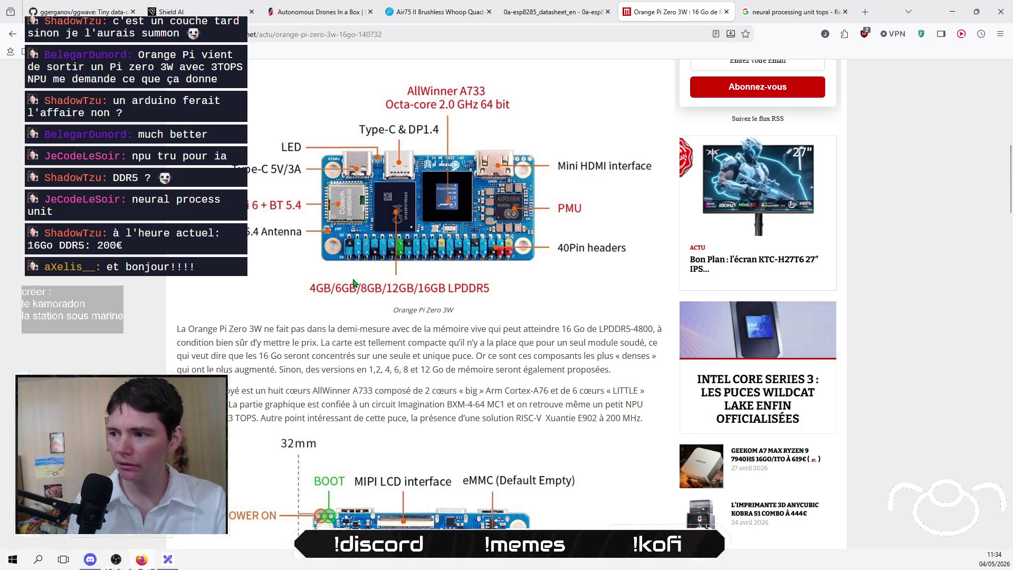
left_click(115, 559)
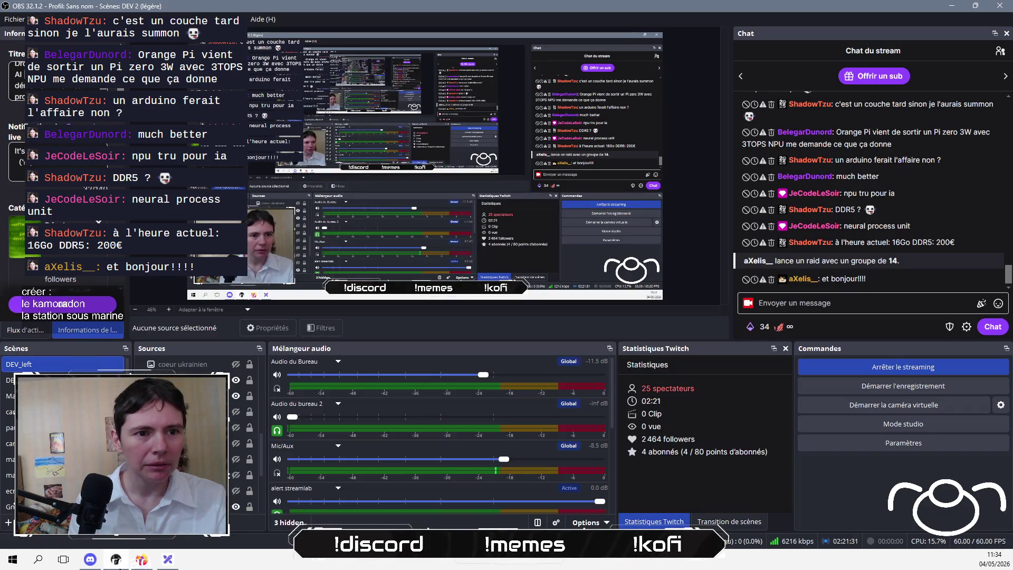
left_click(142, 559)
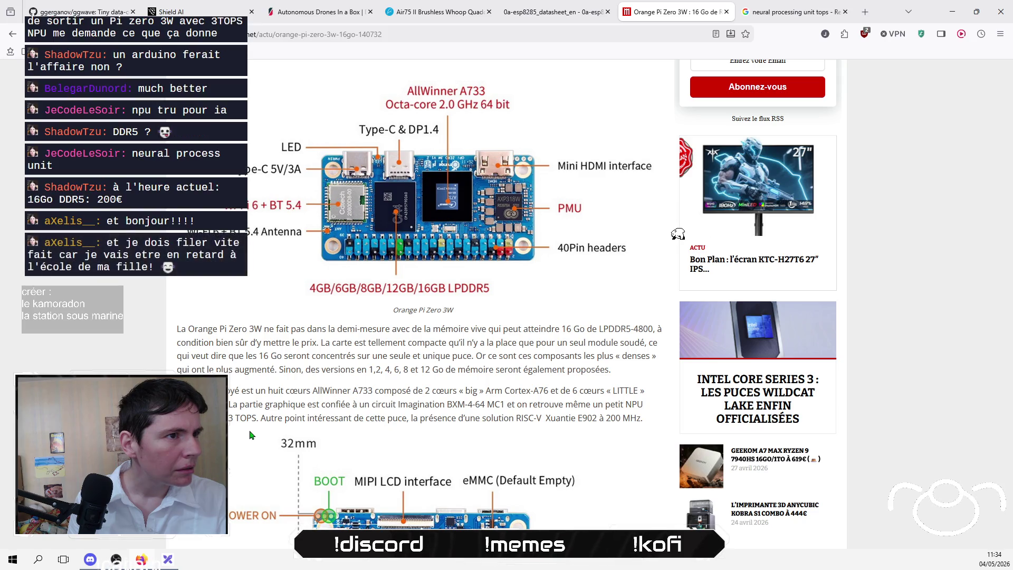
scroll(250, 435, "down", 3)
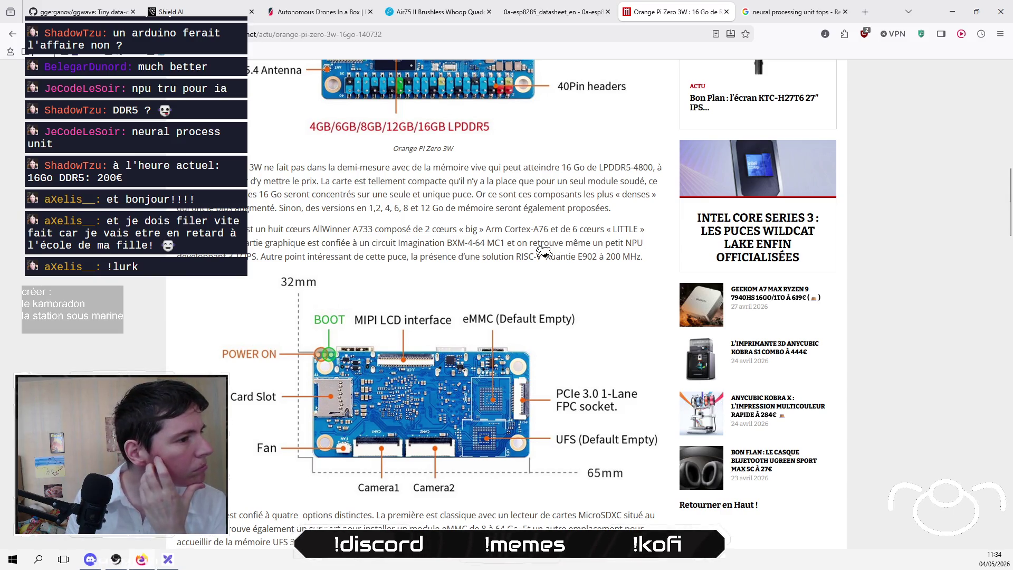
scroll(507, 303, "up", 6)
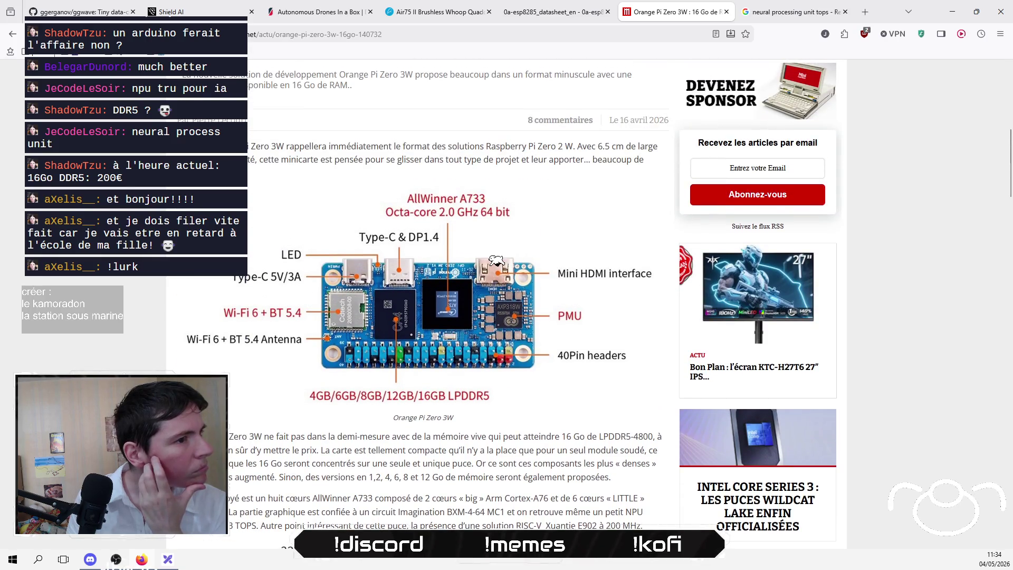
scroll(508, 303, "up", 1)
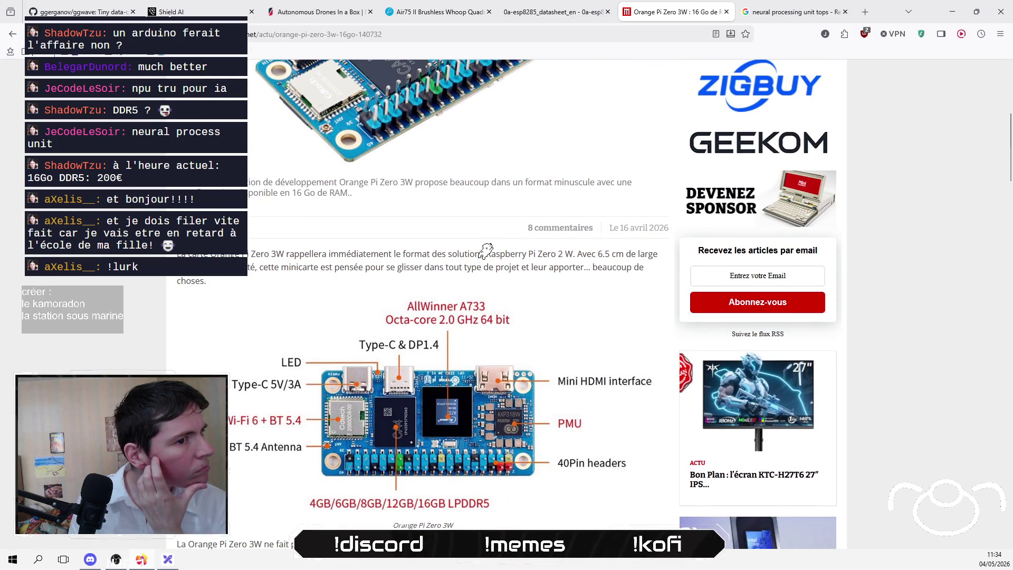
scroll(507, 303, "up", 4)
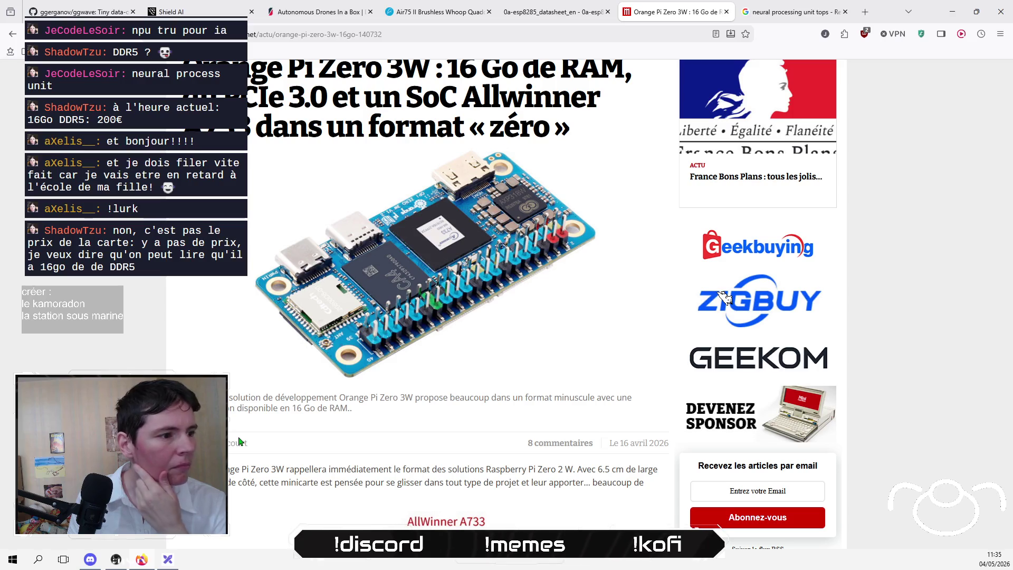
scroll(243, 440, "down", 2)
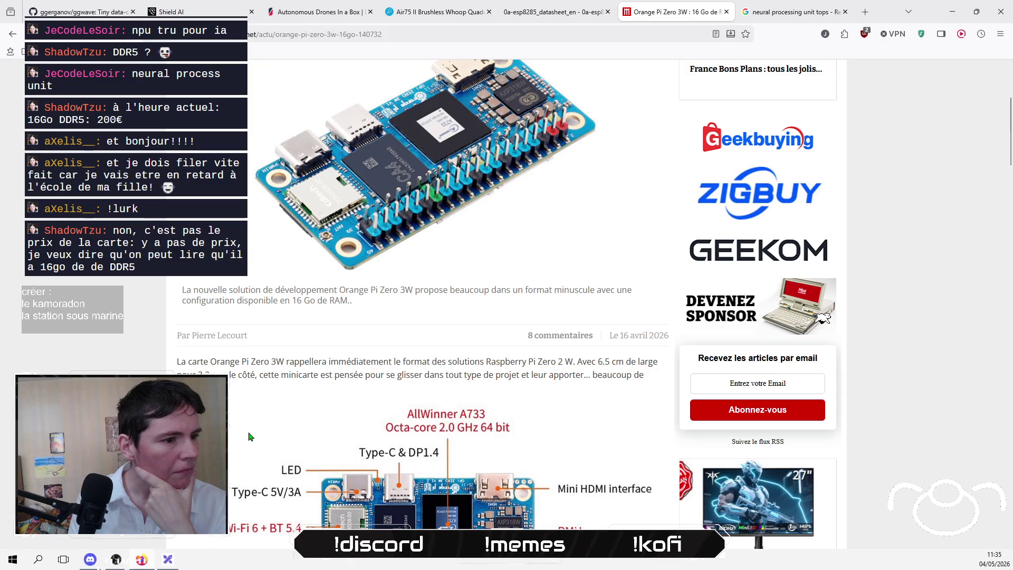
scroll(250, 437, "down", 1)
scroll(251, 437, "down", 2)
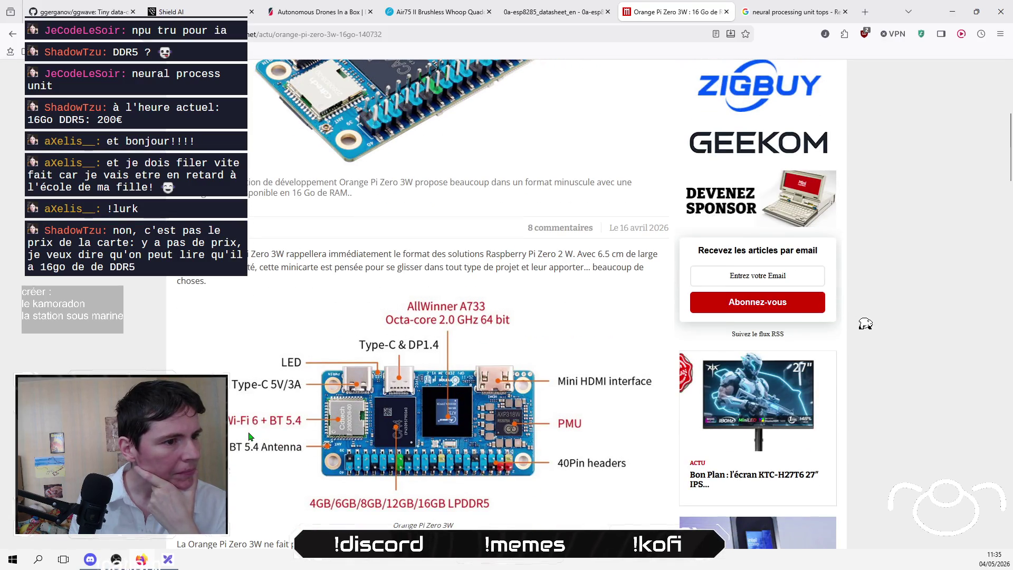
scroll(251, 438, "down", 2)
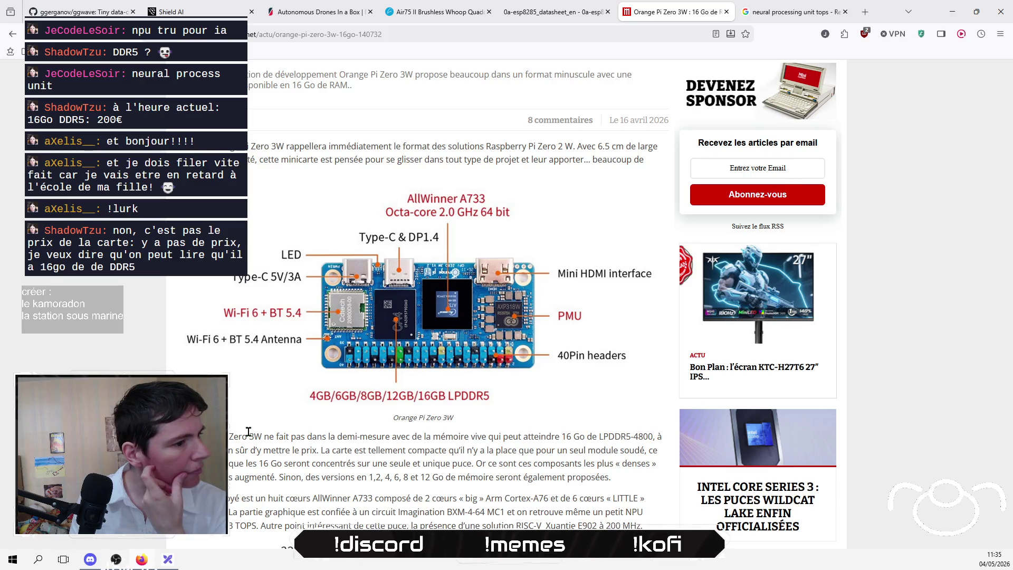
scroll(249, 433, "down", 3)
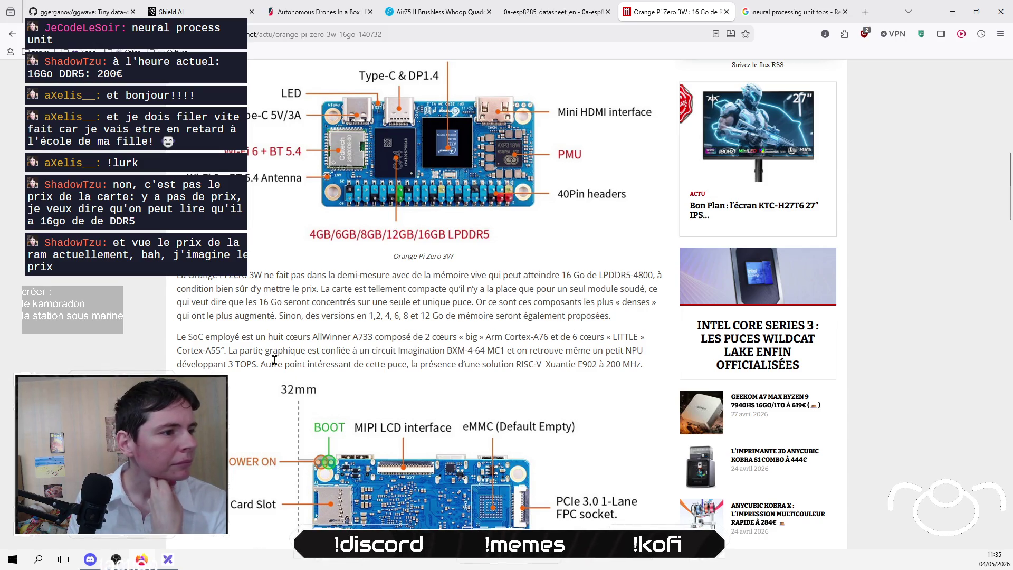
mouse_move(244, 351)
left_mouse_down()
mouse_move(579, 342)
mouse_move(448, 369)
left_mouse_up()
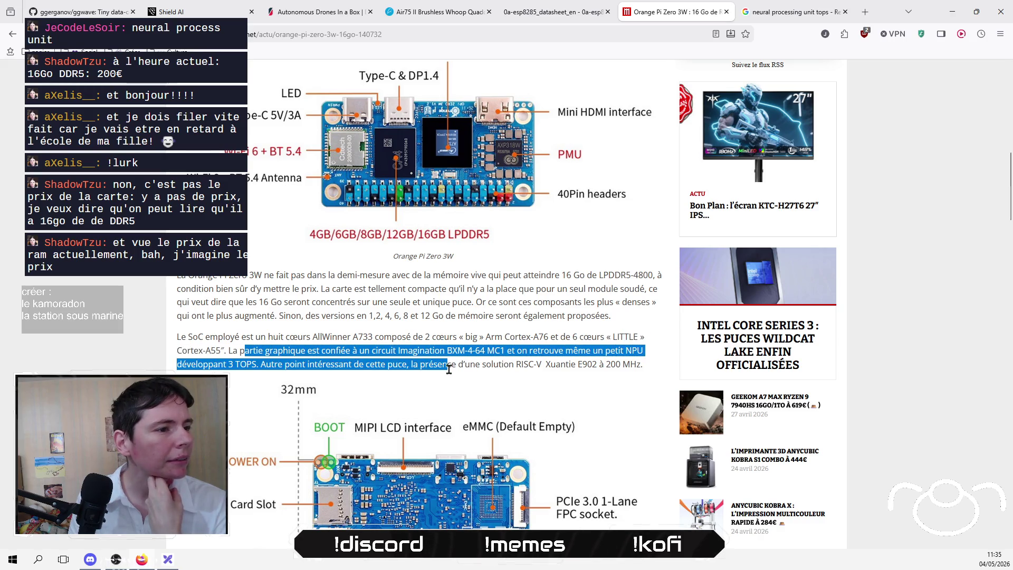
left_click(447, 370)
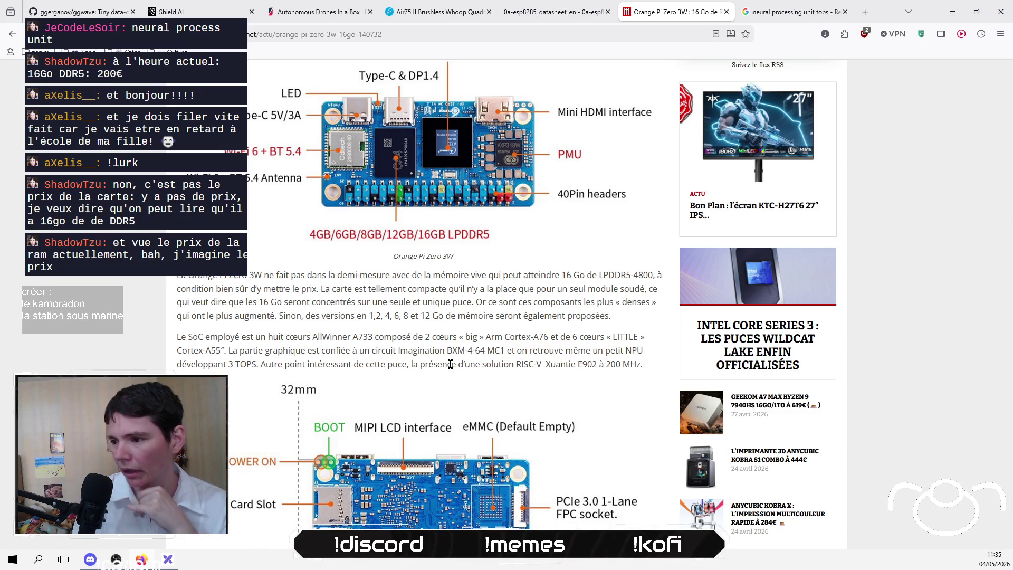
scroll(453, 363, "up", 10)
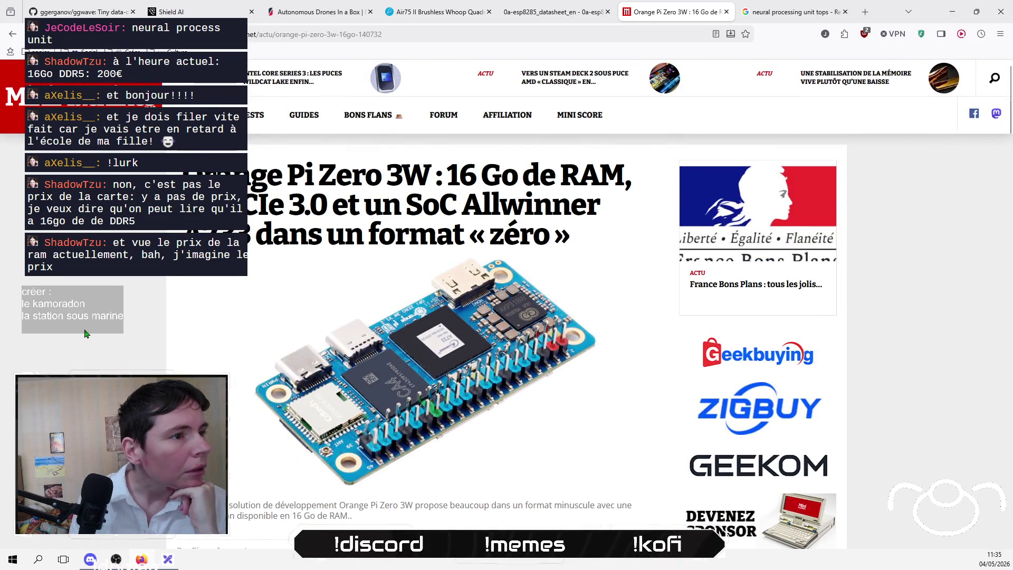
scroll(86, 334, "down", 10)
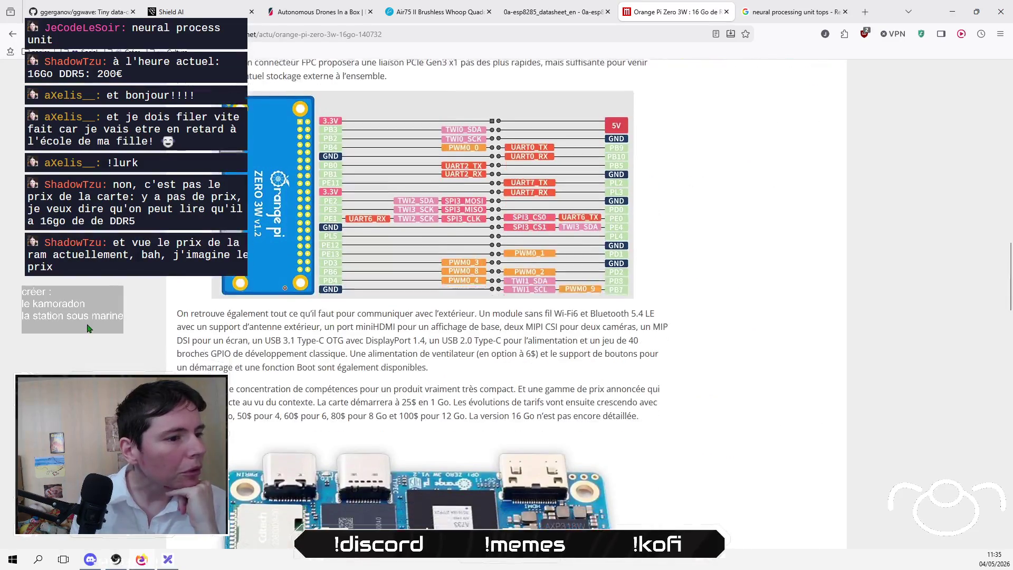
scroll(88, 328, "down", 5)
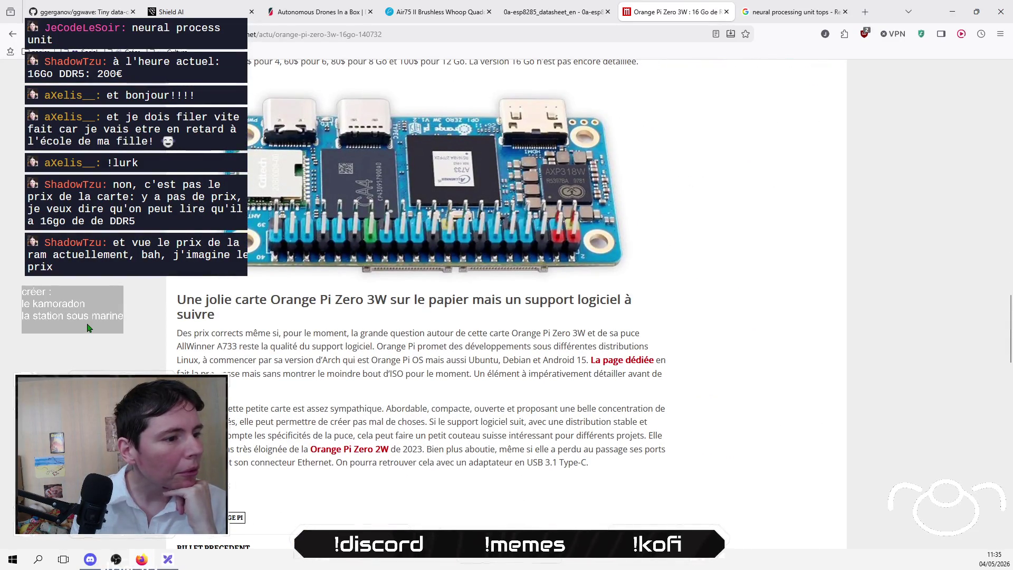
scroll(87, 328, "down", 2)
scroll(87, 328, "down", 5)
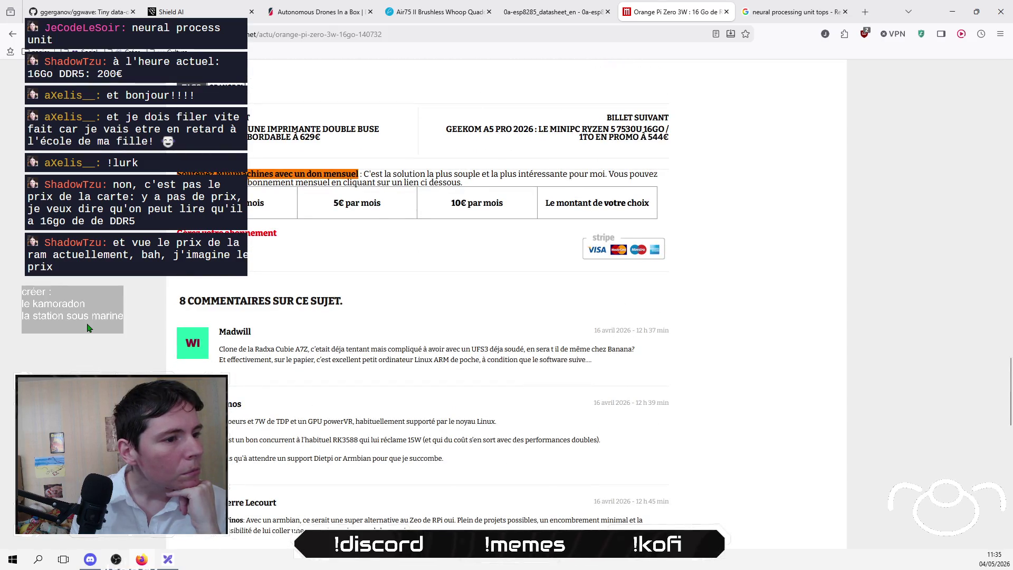
scroll(87, 328, "down", 4)
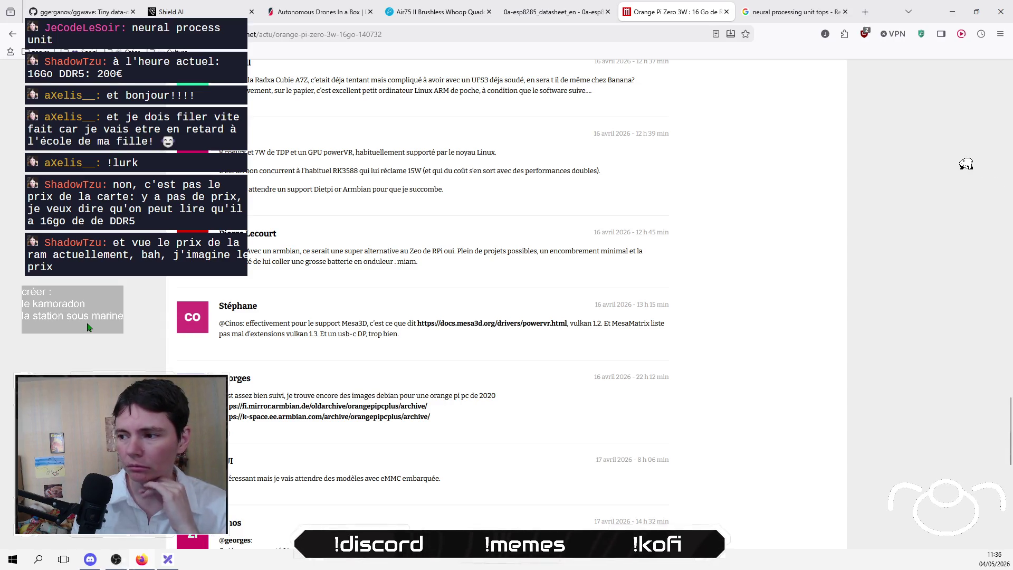
scroll(87, 329, "down", 3)
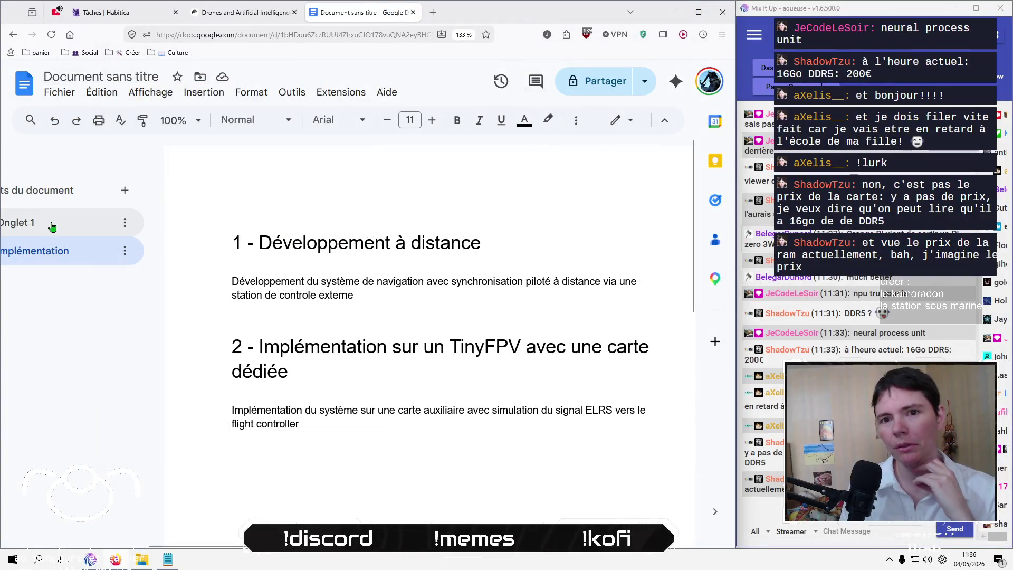
Step: Name the first tab 'Présentation du projet' after the pasted Bird Dream title exceeds 50 characters
left_click(56, 226)
double_click(56, 226)
key("ctrl+v")
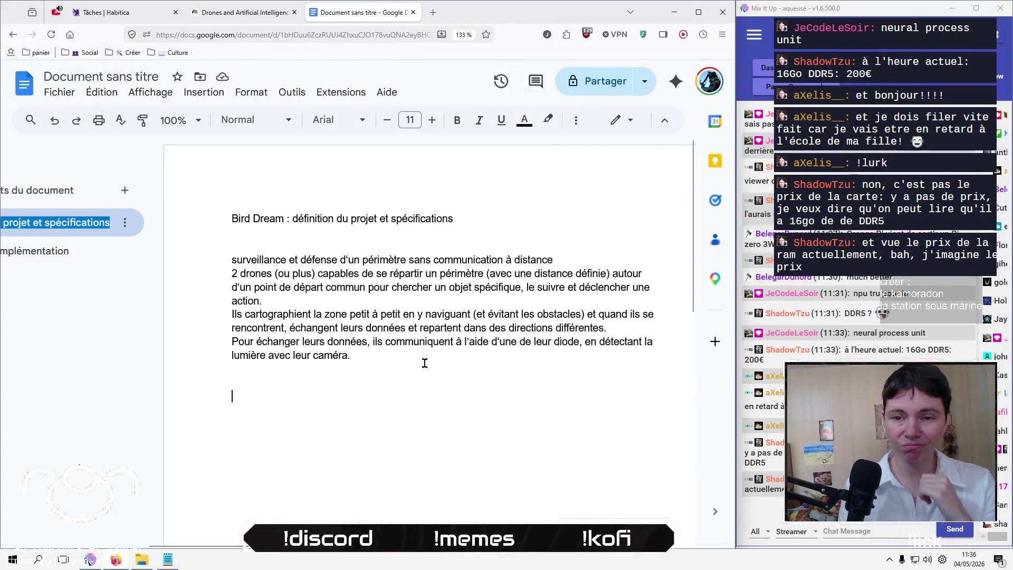
key("Return")
left_click(483, 355)
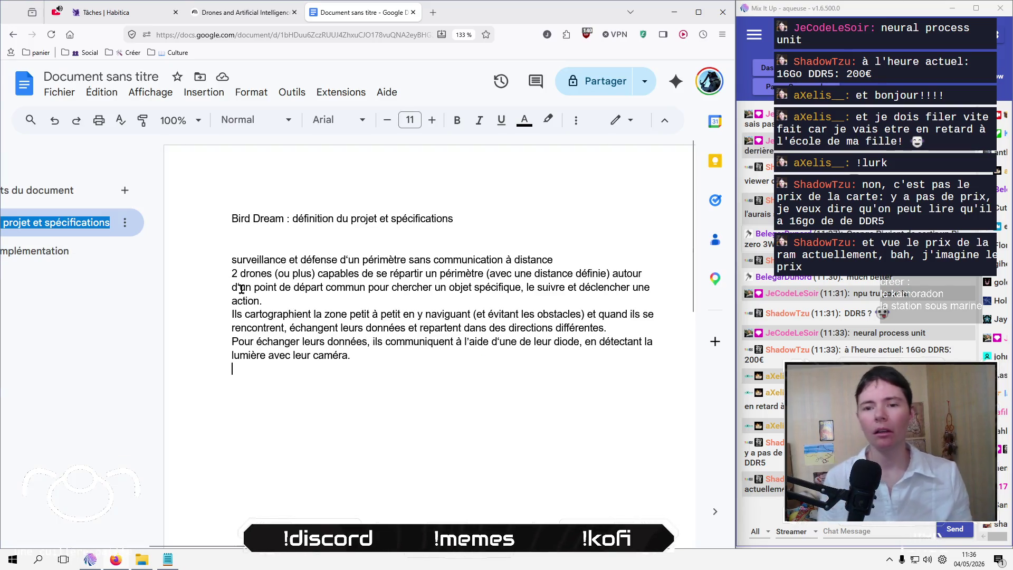
key("Return")
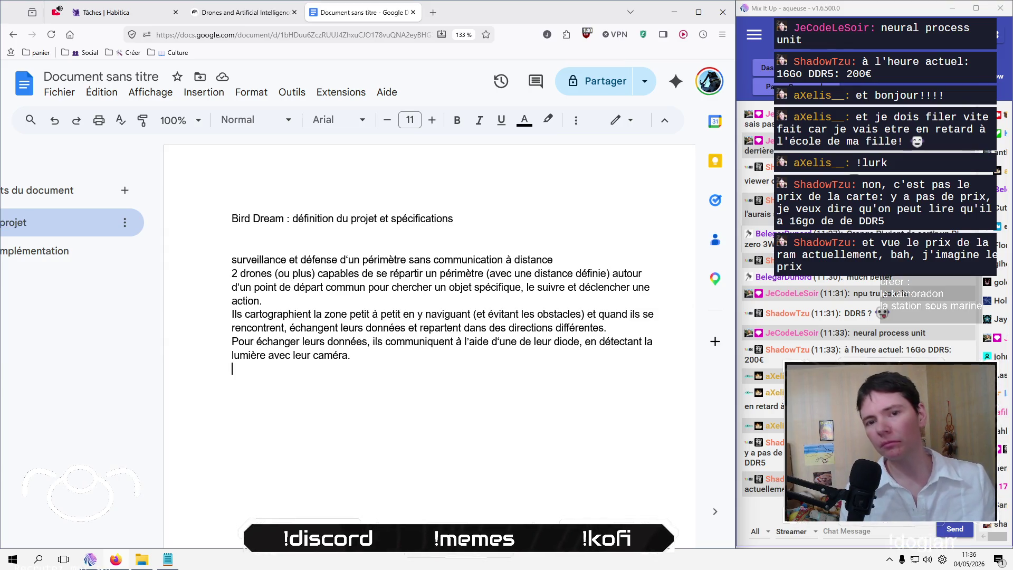
type("Présentation")
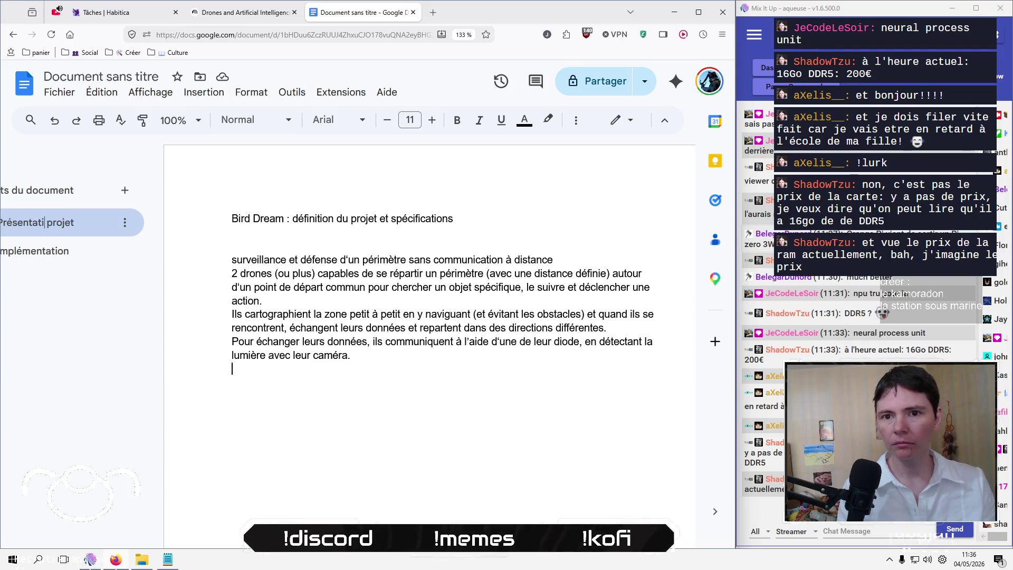
type(" du")
key("Return")
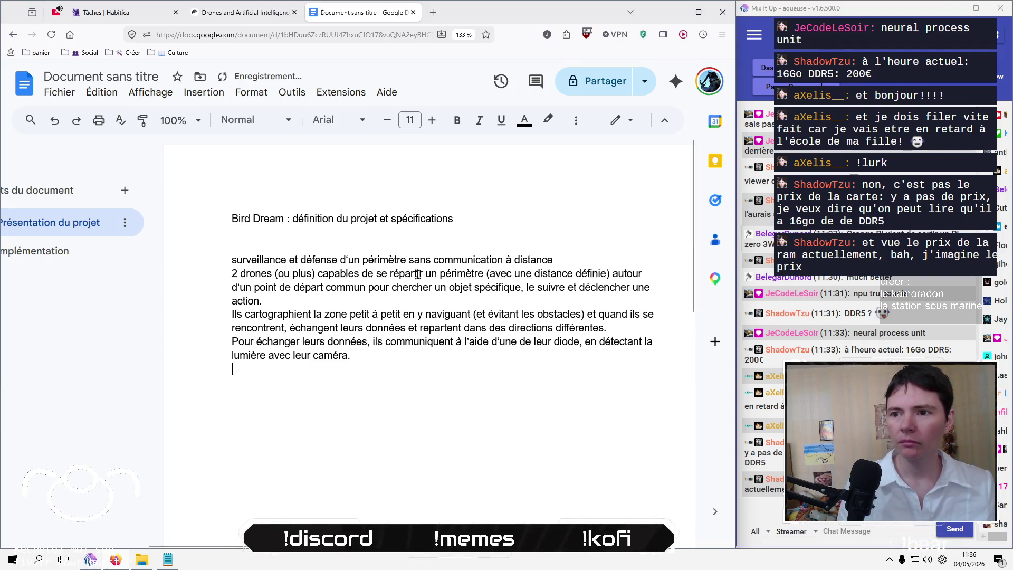
left_click(60, 252)
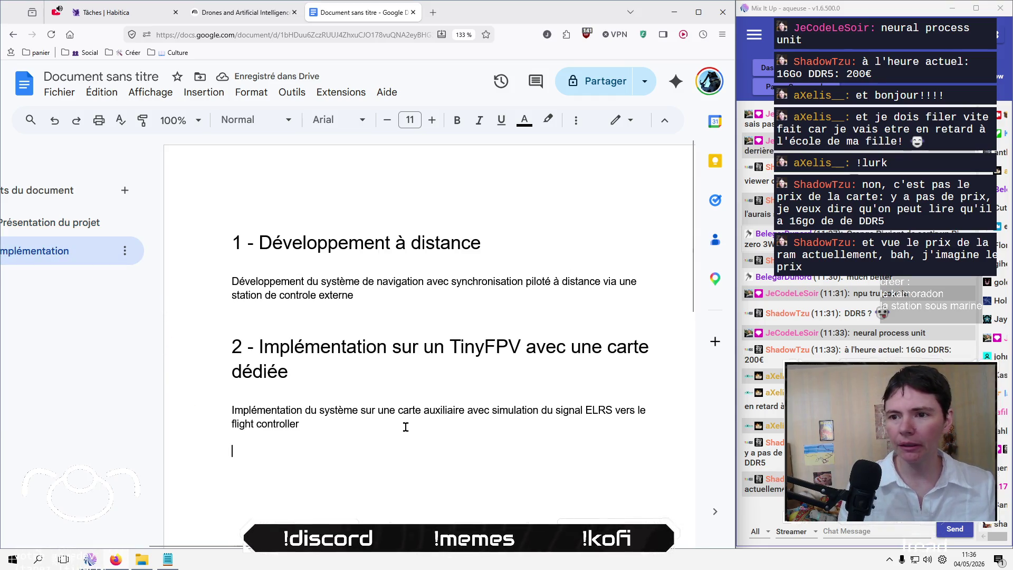
left_click(98, 223)
Step: Add a new tab named 'spécifications' and drag it above the Implémentation tab
left_click(127, 190)
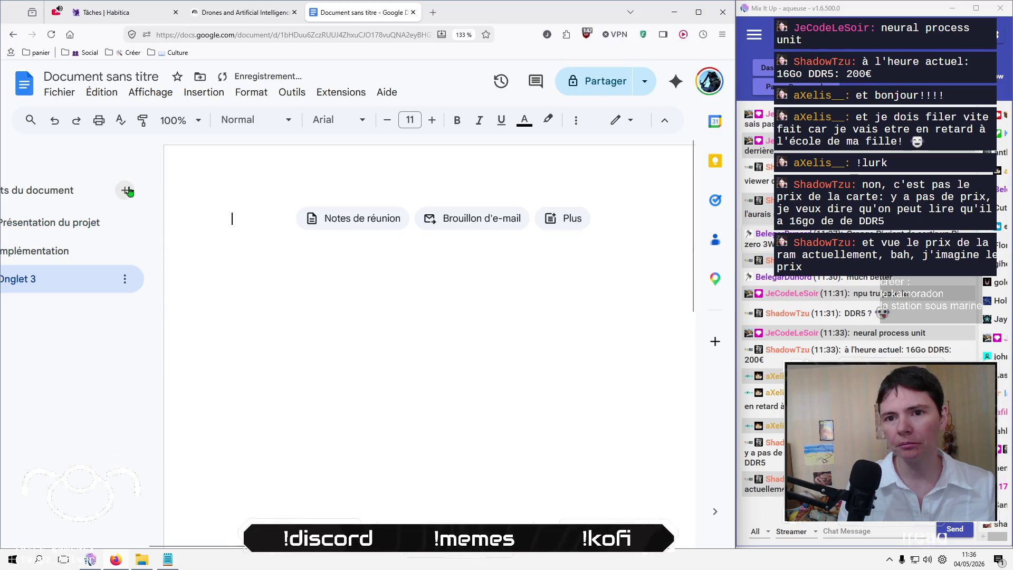
double_click(41, 280)
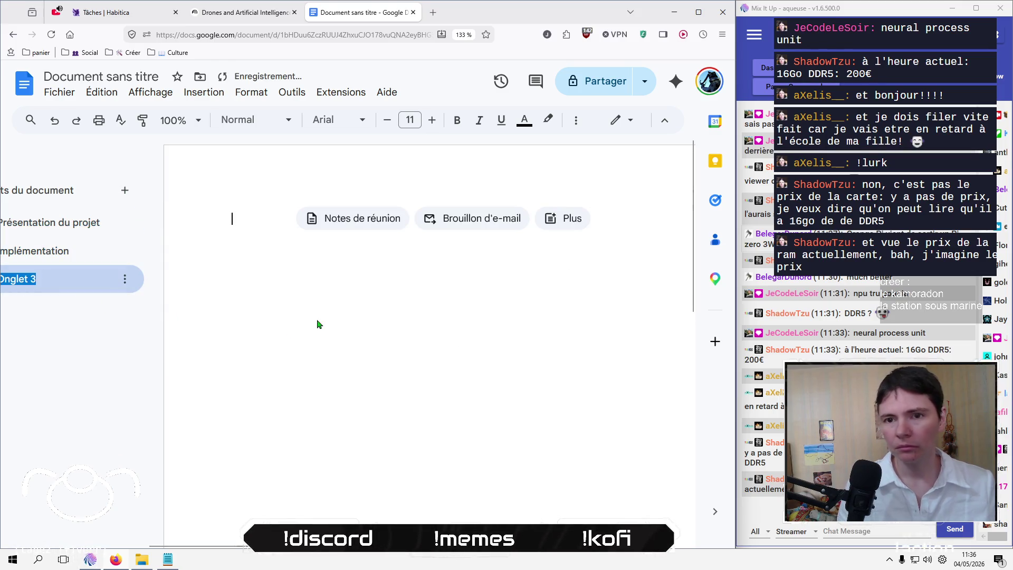
key("BackSpace")
type("pécificat")
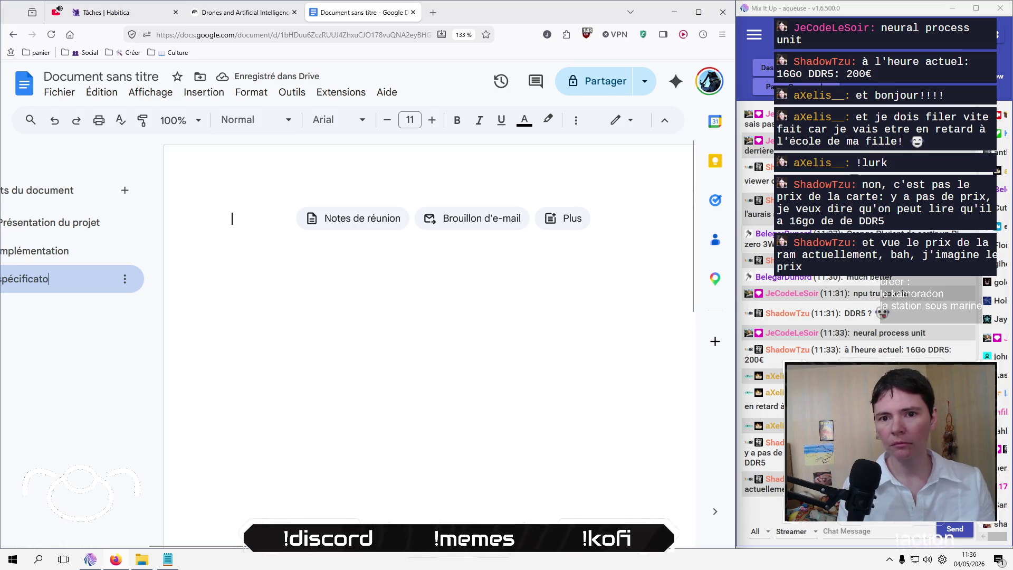
type("ions")
key("Return")
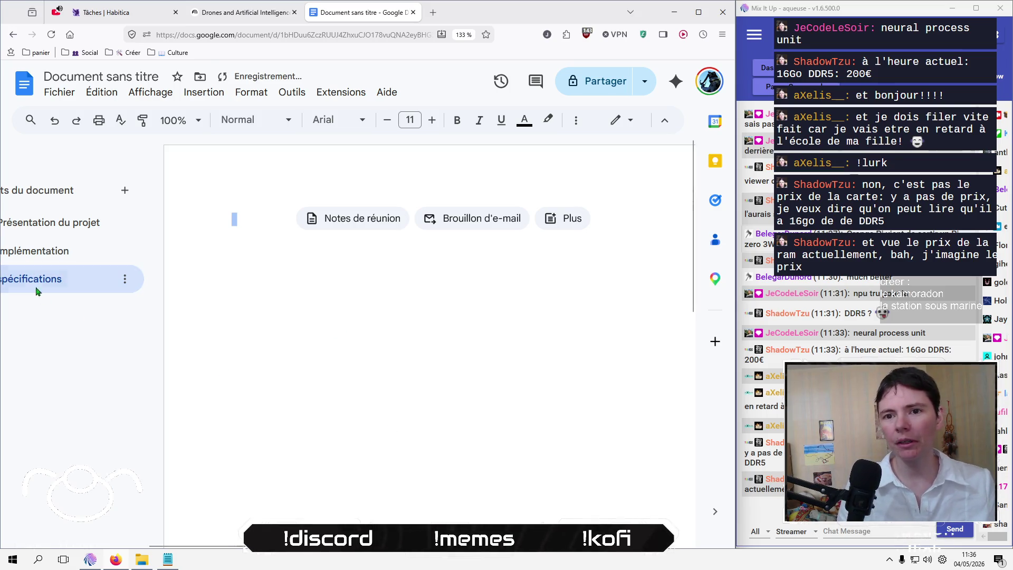
left_click_drag(74, 281, 91, 253)
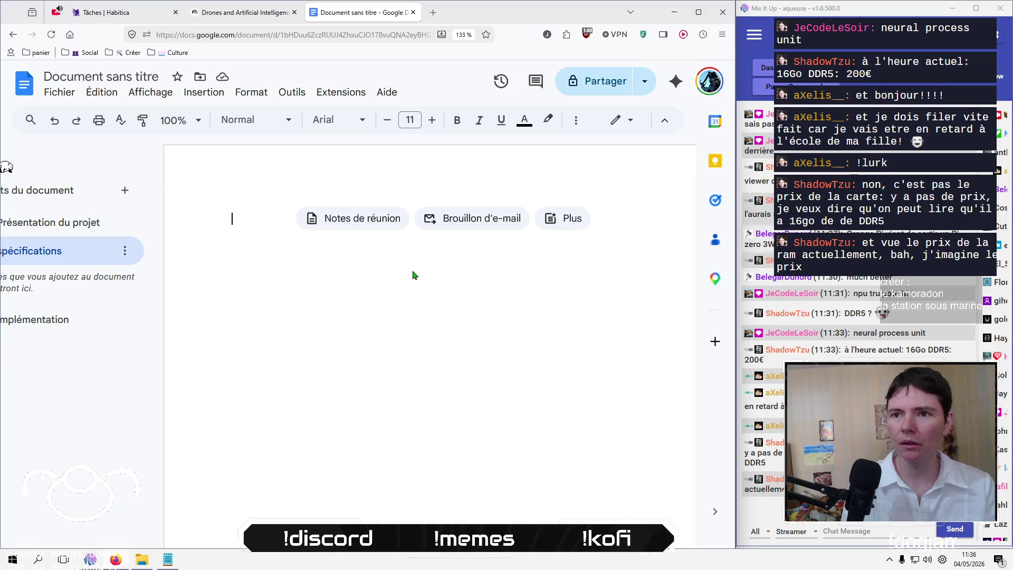
left_click(255, 13)
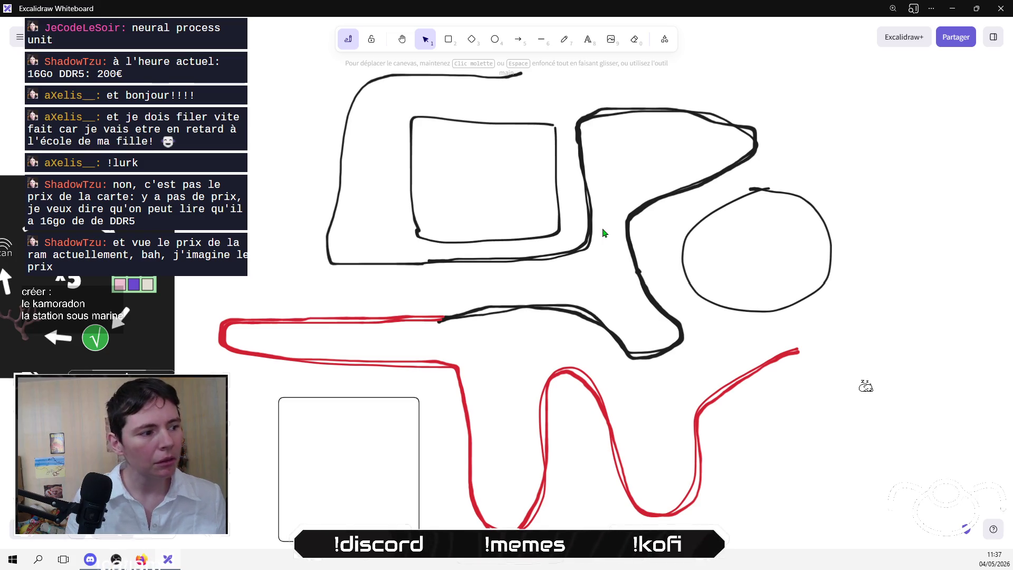
key("alt+Tab")
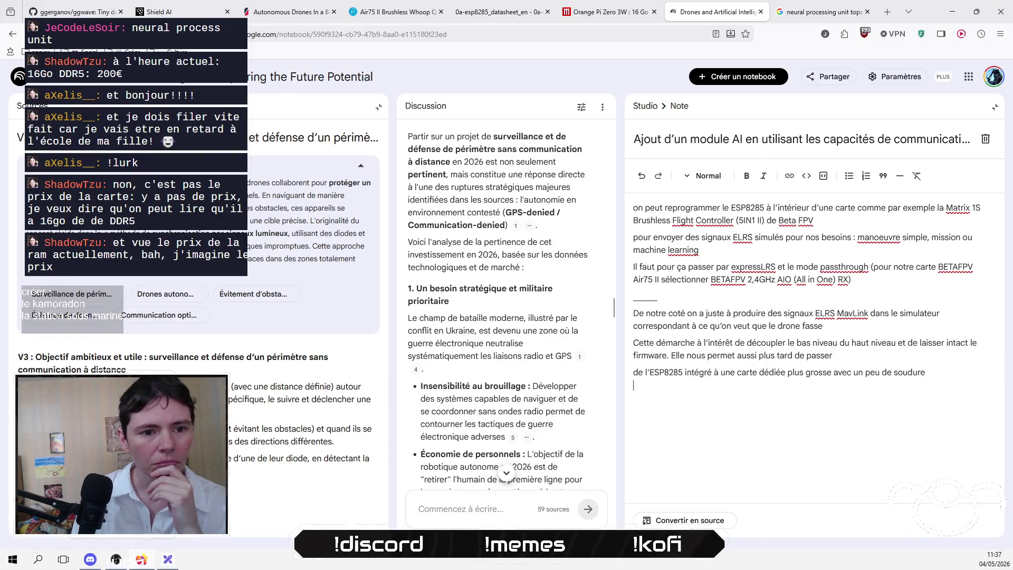
key("alt+Tab")
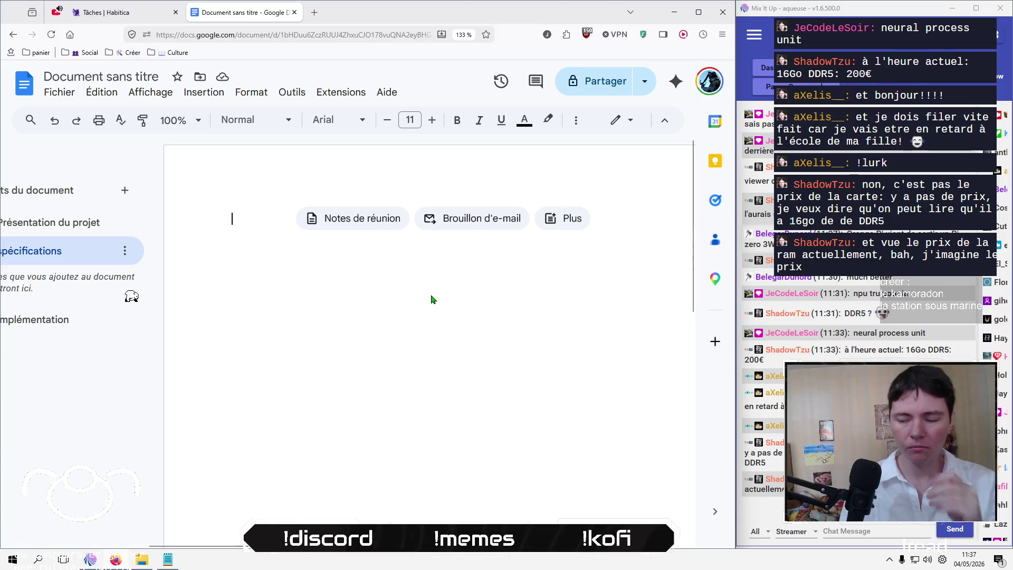
Step: Type the features 'navigation SLAM' and 'création de chemins de patrouille' in the Spécifications tab
key("alt+Tab")
key("alt+Tab")
type("navui")
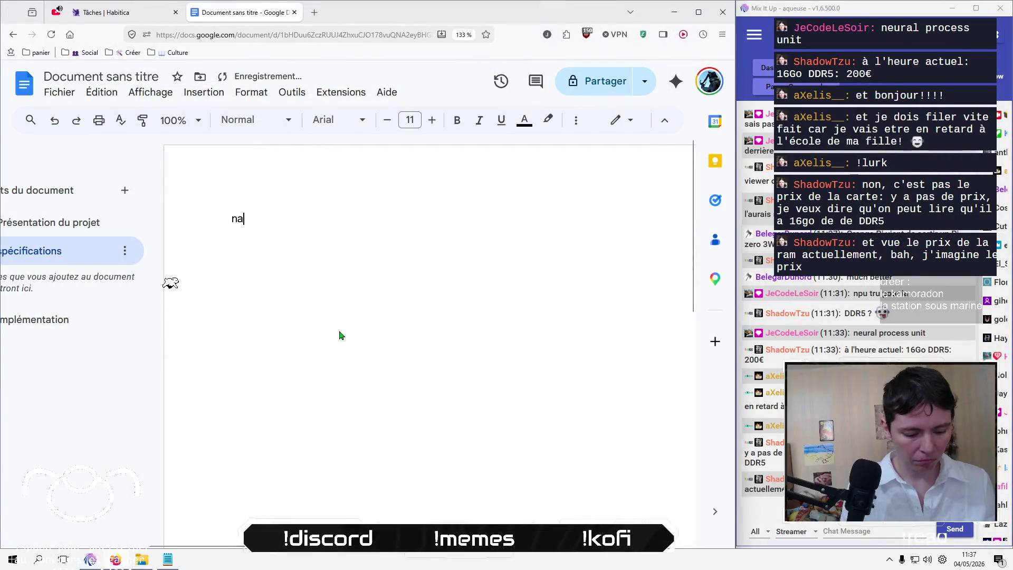
key("BackSpace")
key("BackSpace")
type("iga")
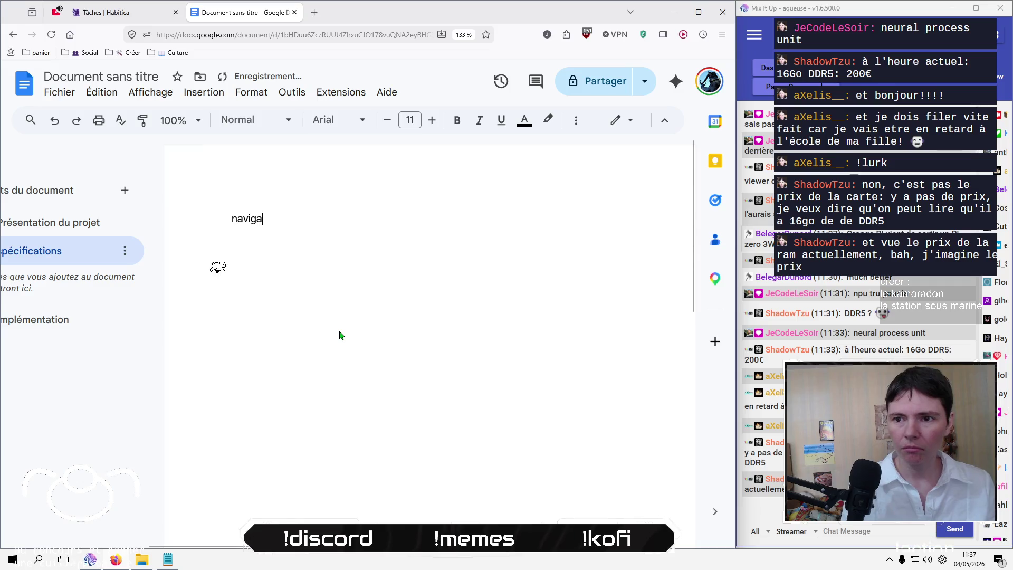
type("tion SLAM")
key("Return")
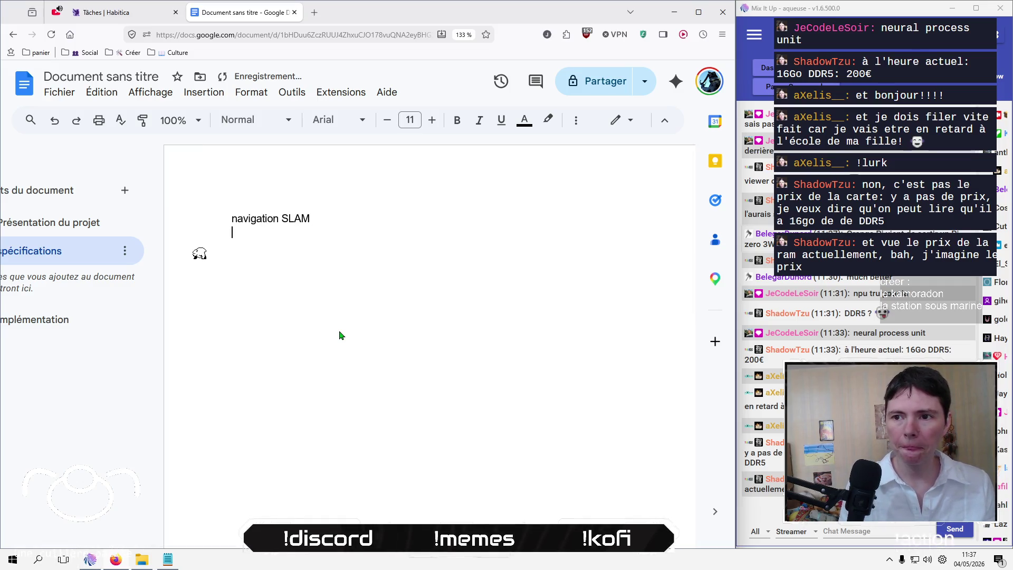
key("Return")
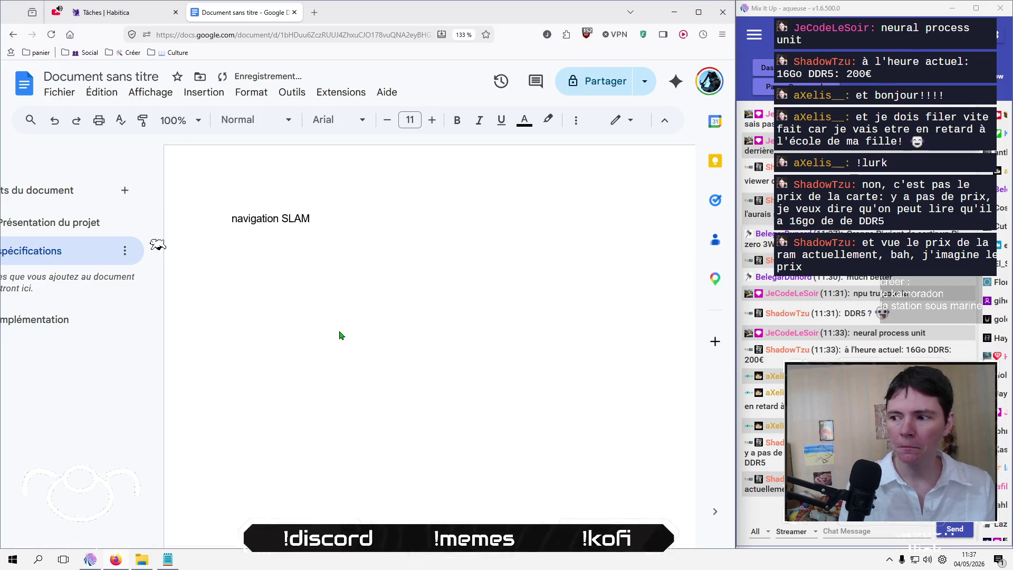
type("c")
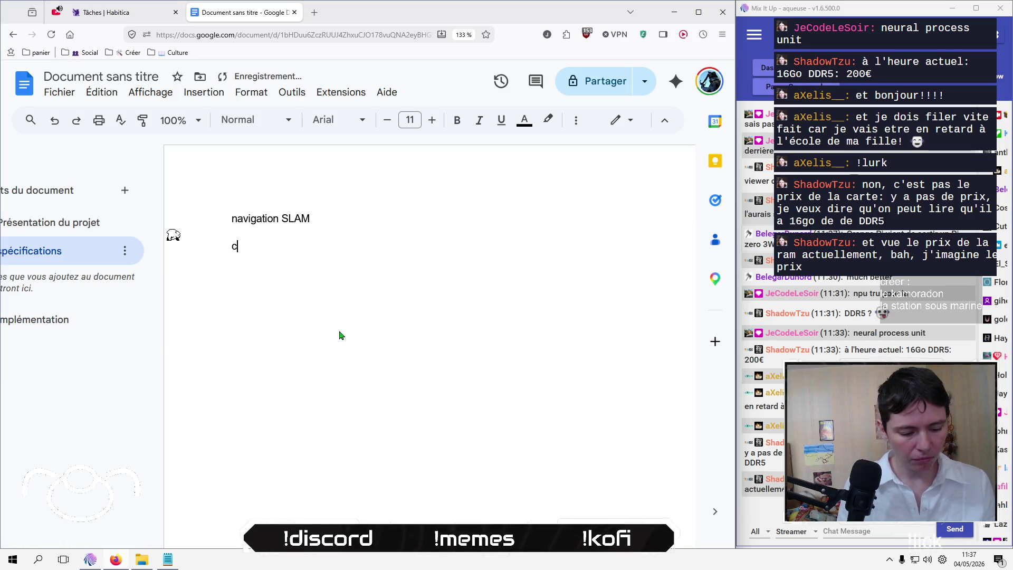
type("ré")
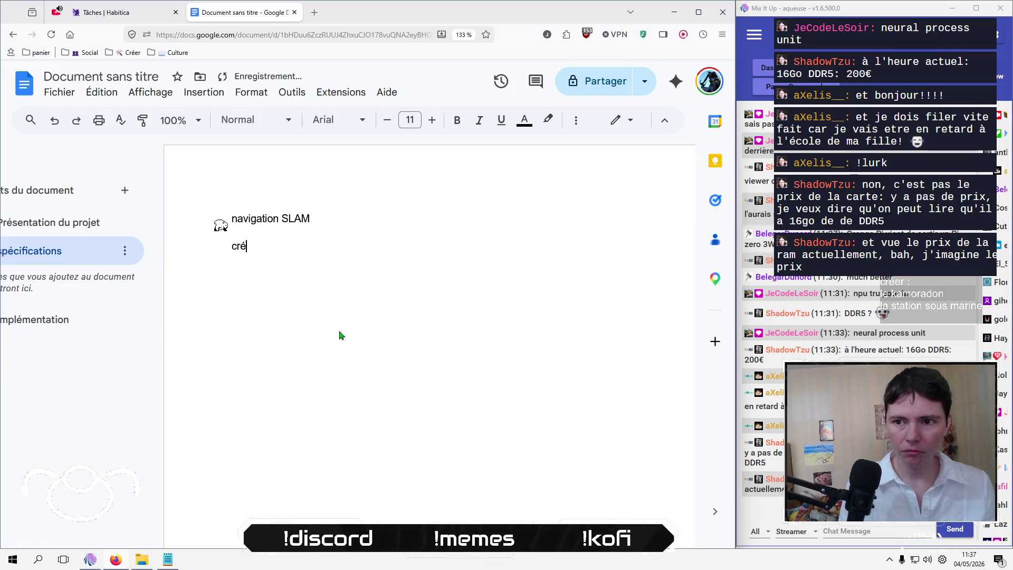
type("ation de ")
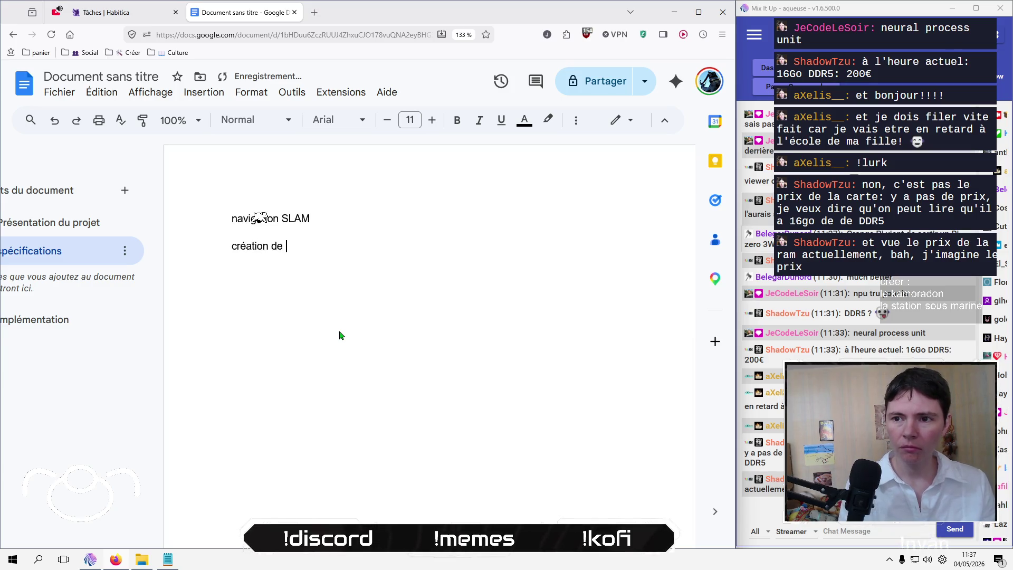
type("chemins de patrouille")
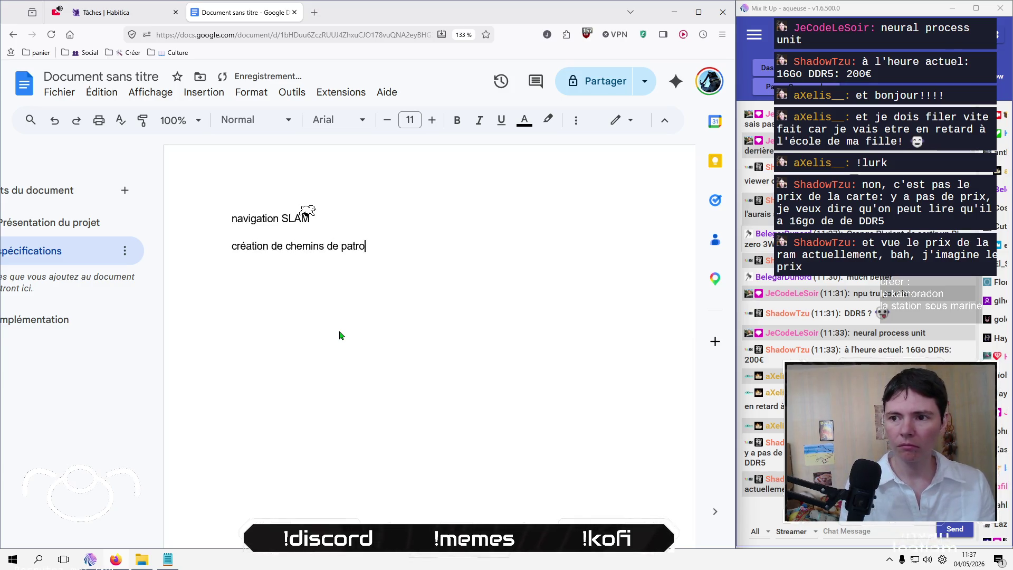
key("Return")
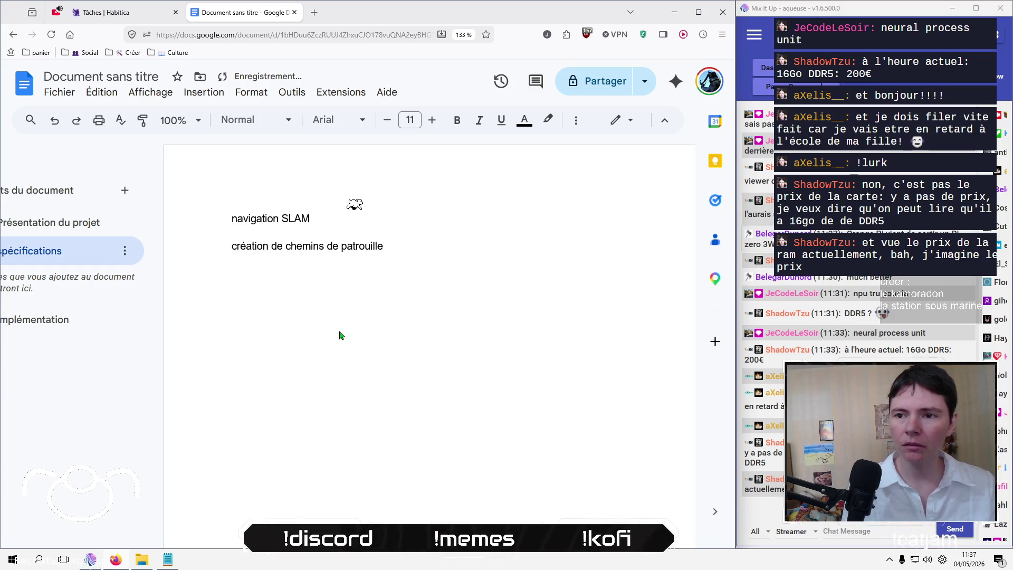
Step: Add the line 'détection de drones', trying out trailing words like 'similaires' and 'amis'
type("d")
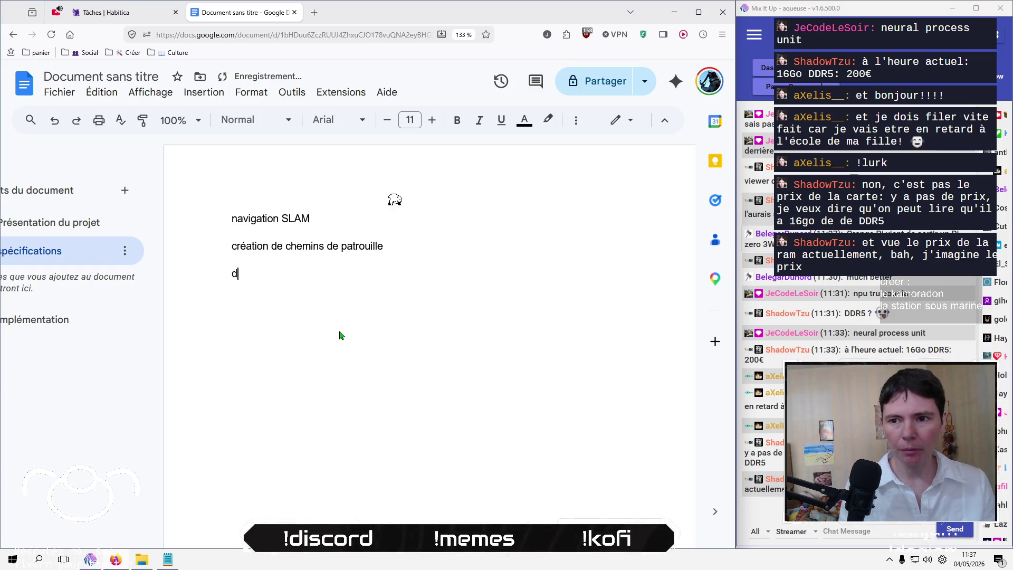
type("étection de")
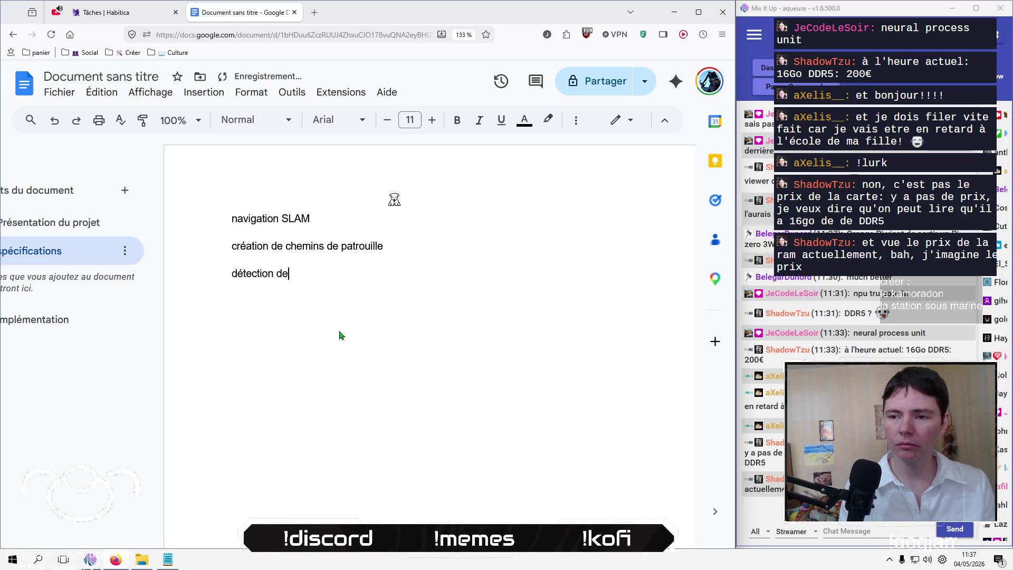
type(" dron")
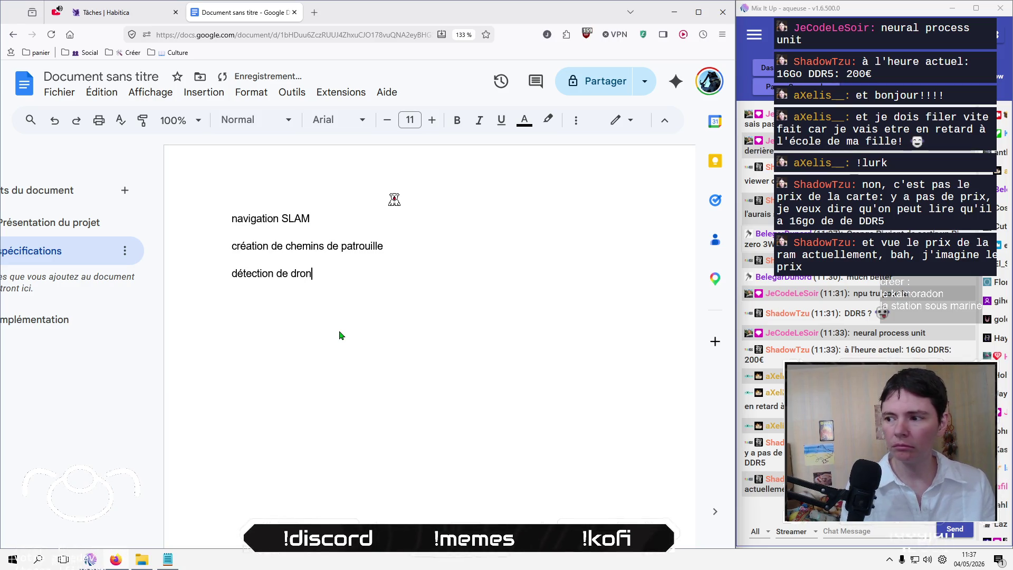
type("es")
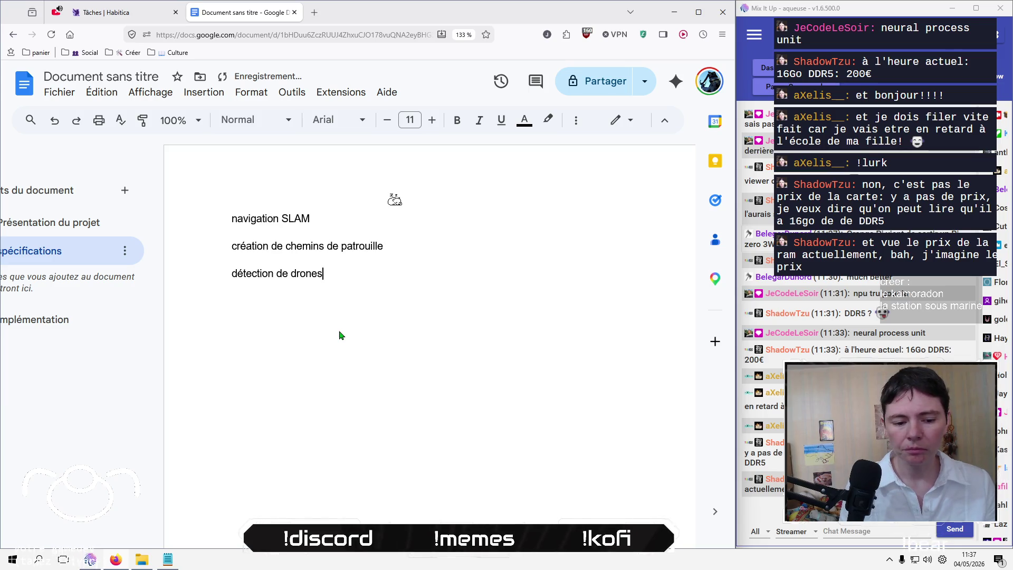
key("Return")
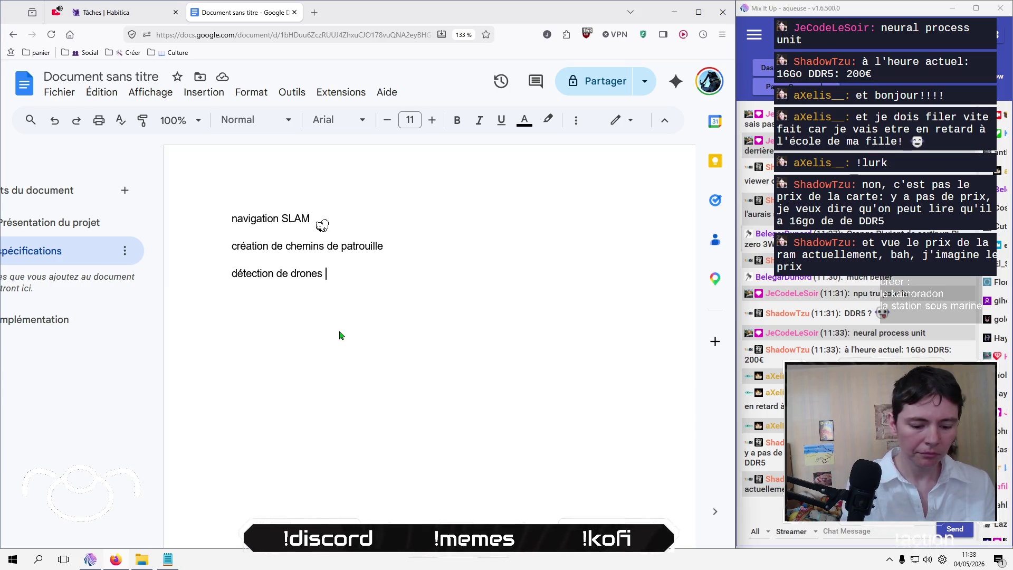
type("similaires")
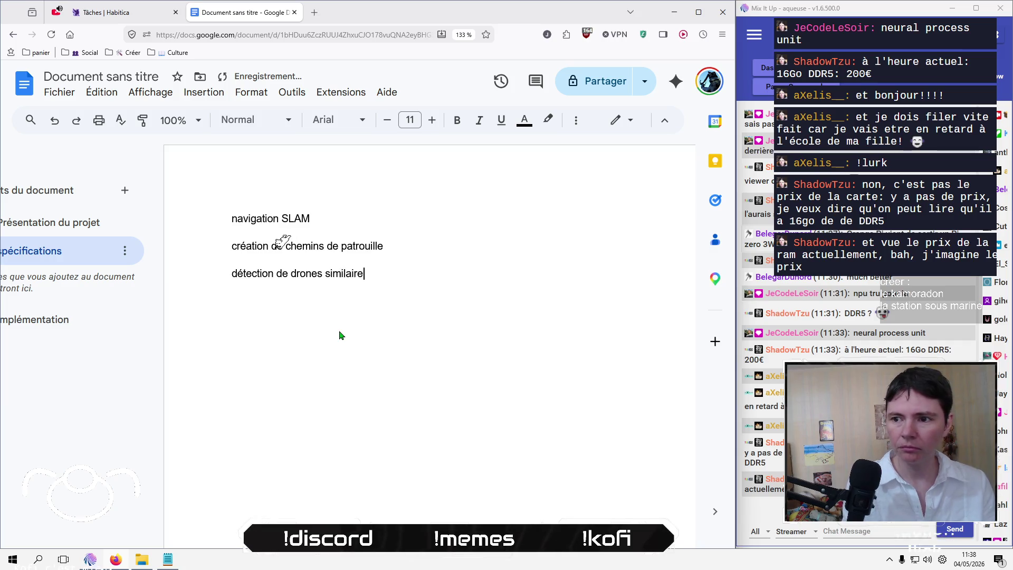
key("BackSpace")
key("BackSpace")
key("BackSpace")
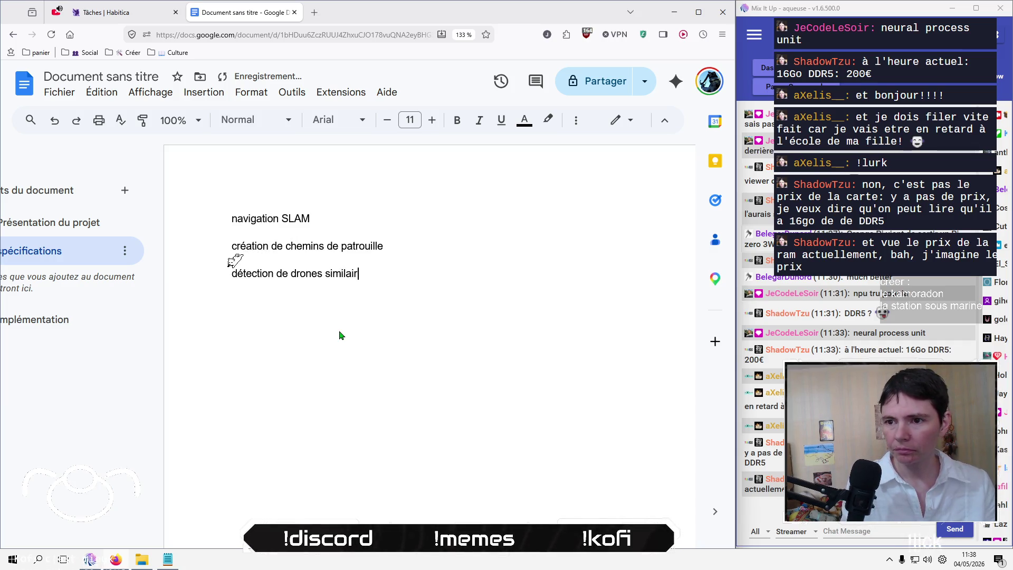
key("BackSpace")
key("BackSpace")
type("amis")
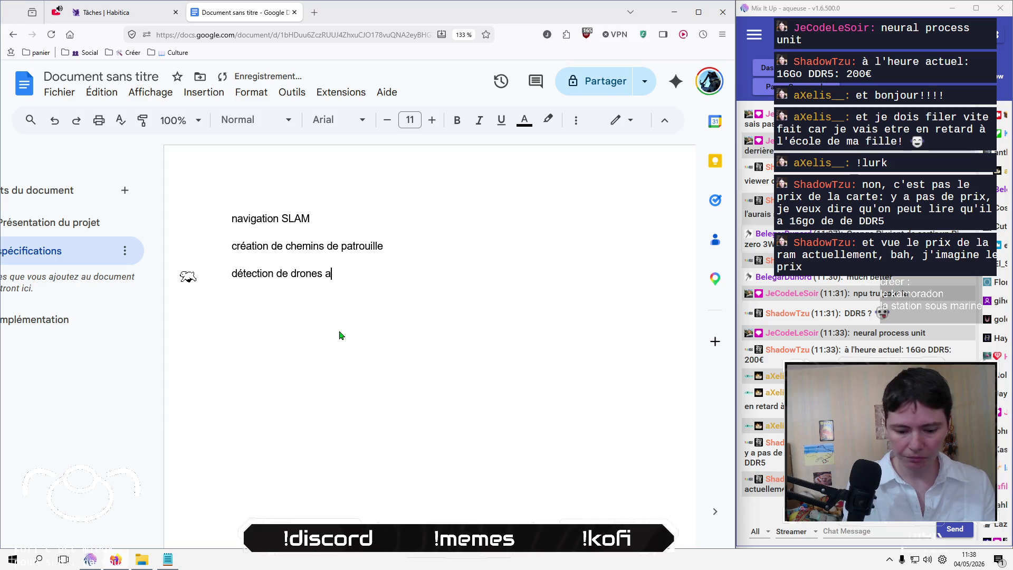
key("Return")
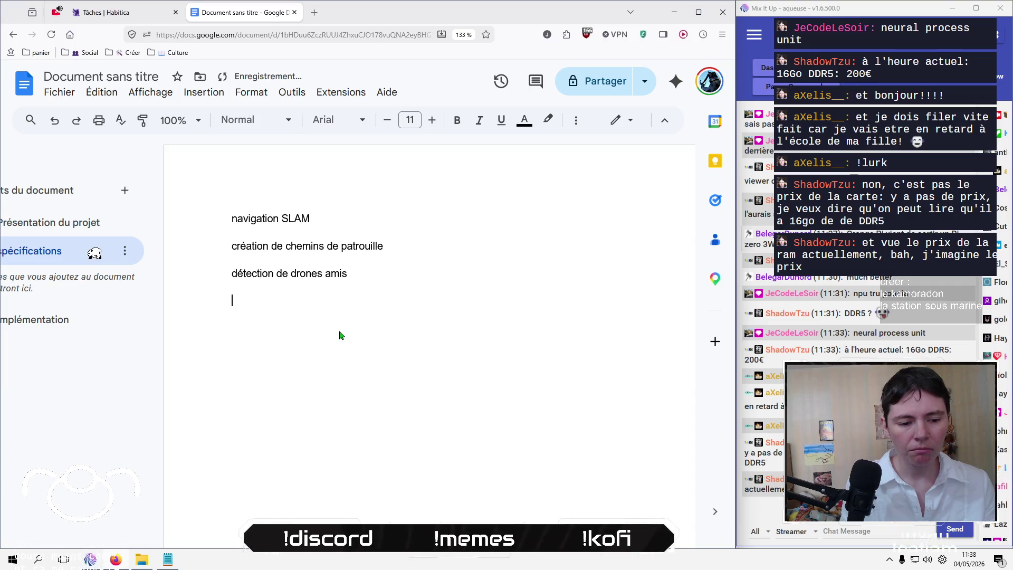
Step: Remove 'amis' from the drone line and insert an empty line above 'détection de drones'
key("BackSpace")
key("Left")
key("Left")
key("Left")
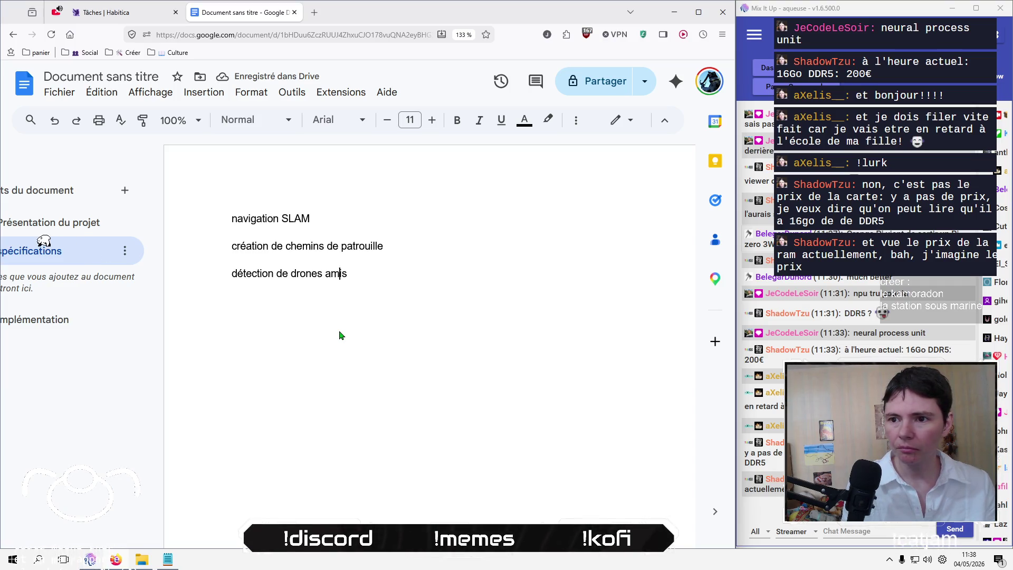
key("Right")
key("shift+End")
key("BackSpace")
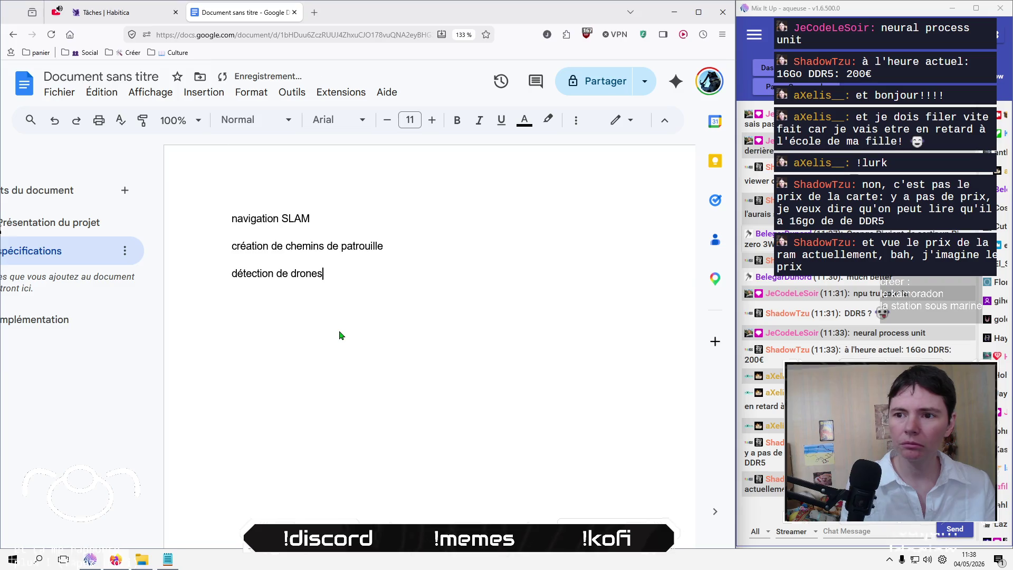
key("Up")
key("End")
key("Return")
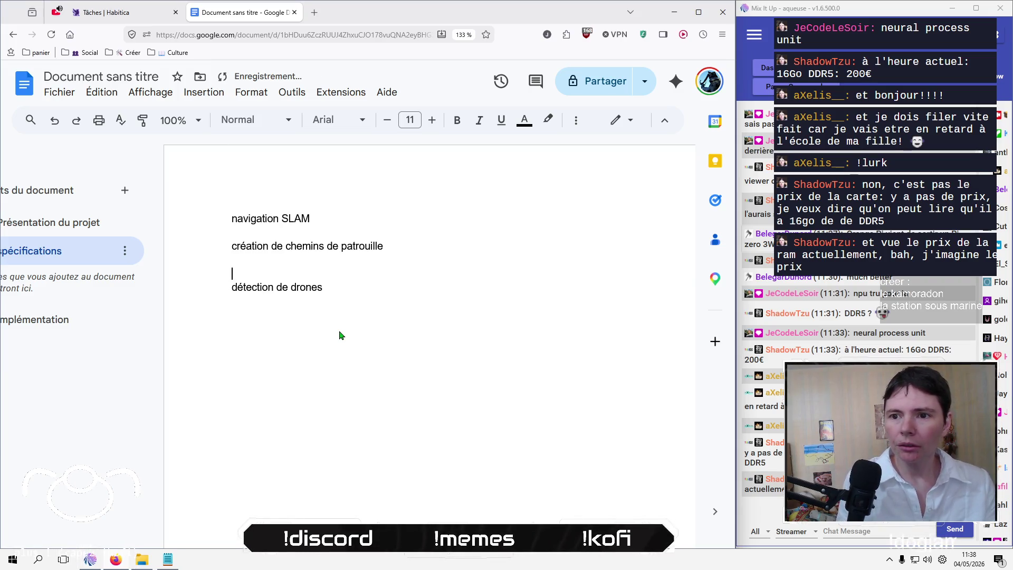
Step: Write 'détection d'objets' on the empty line and delete the 'détection de drones' line
type("détection d‘objets")
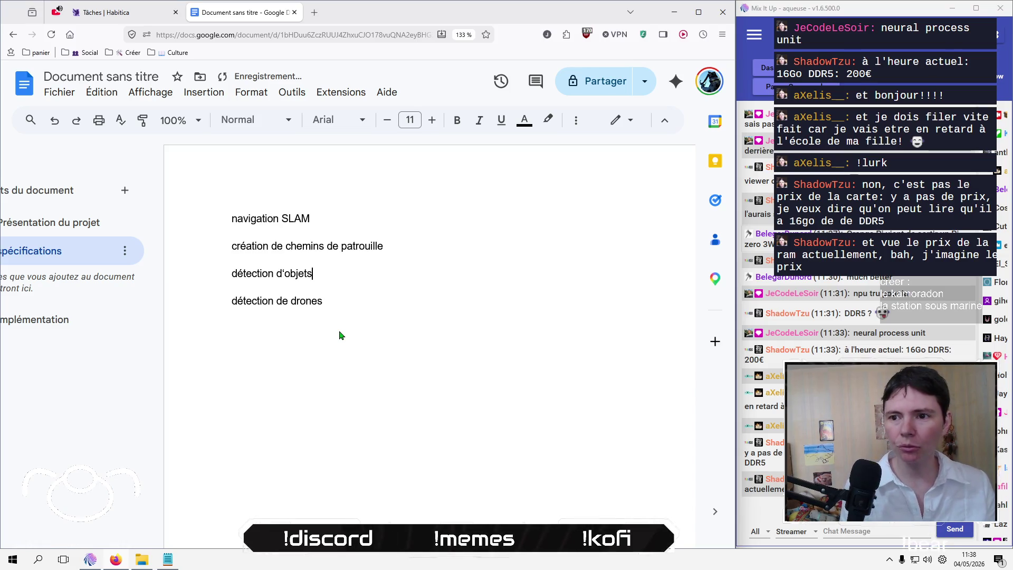
key("BackSpace")
key("shift+Return")
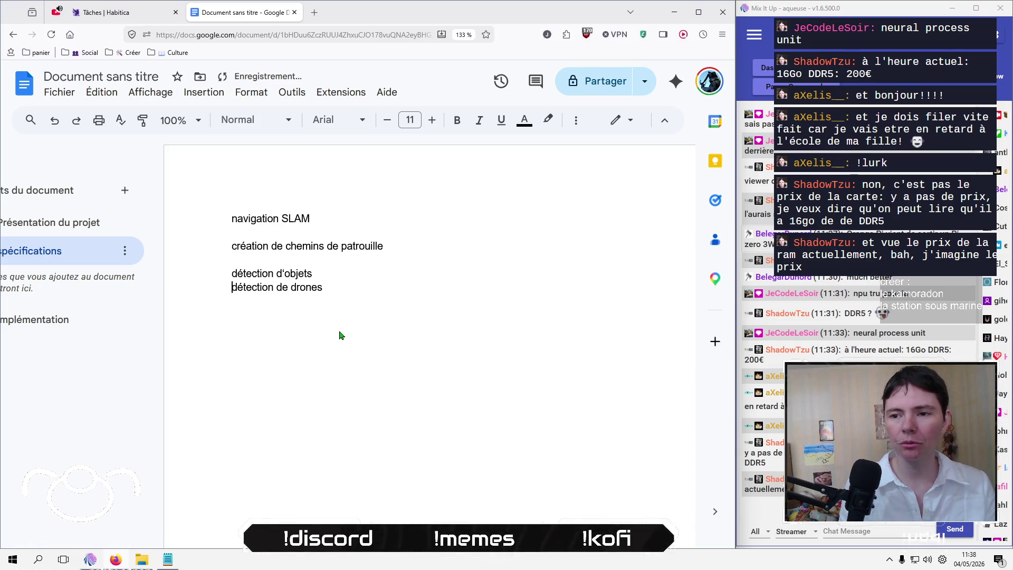
key("shift+End")
key("Delete")
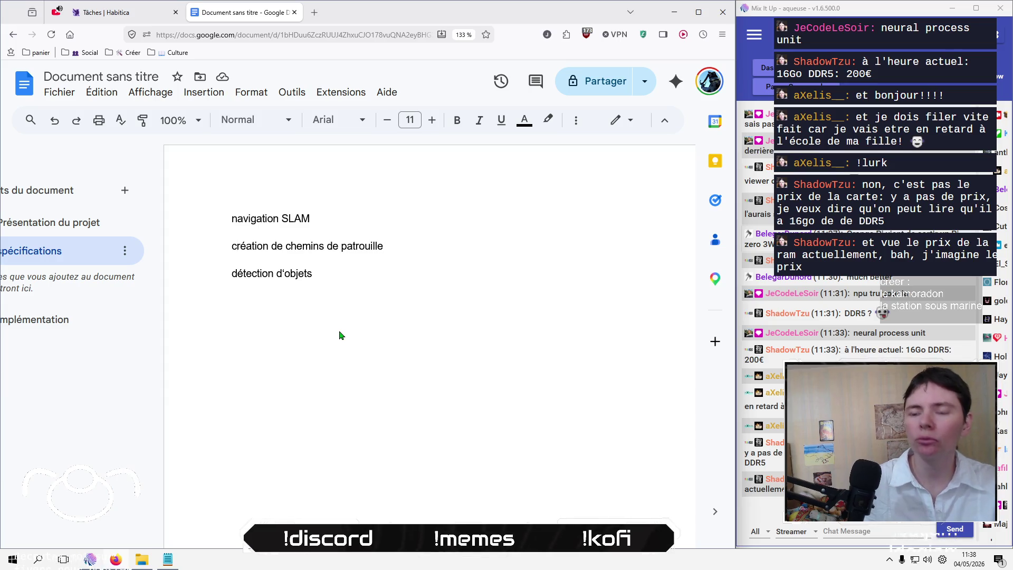
Step: Tidy the list: undo a capital C on création, retype the apostrophe in d'objets, remove trailing empty lines
key("BackSpace")
type("C")
key("ctrl+z")
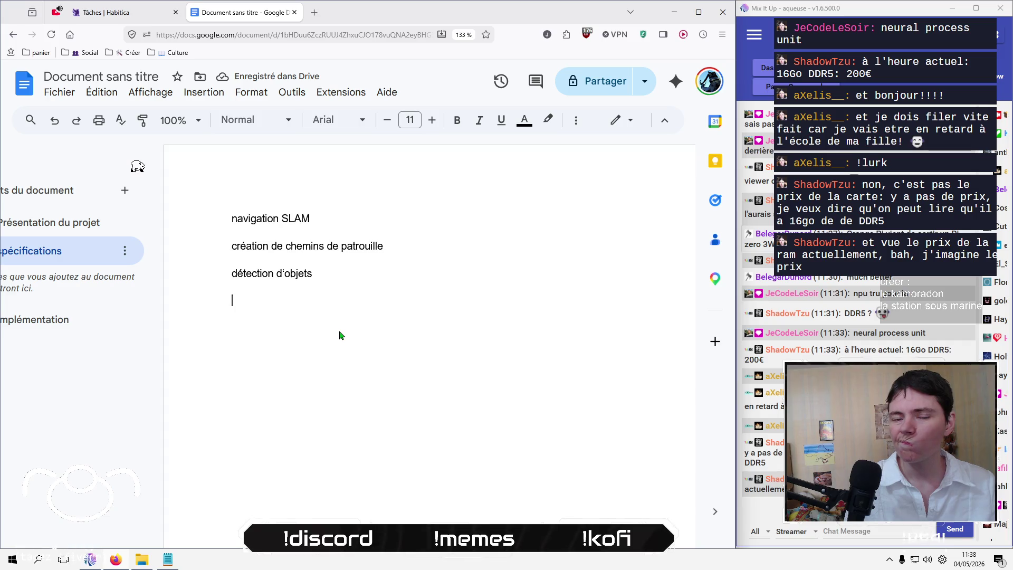
key("BackSpace")
key("Left")
key("Left")
key("Left")
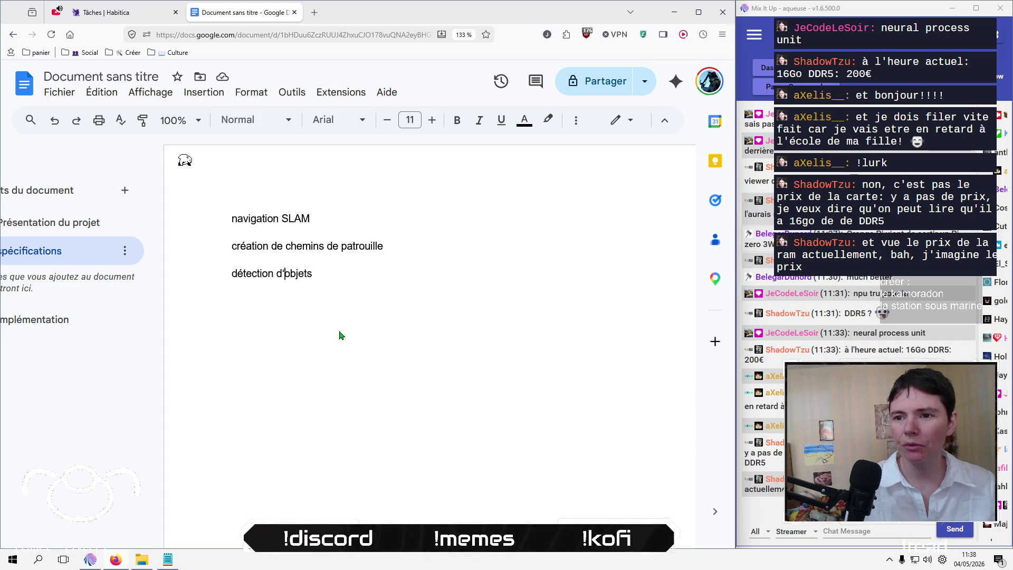
key("BackSpace")
type("'")
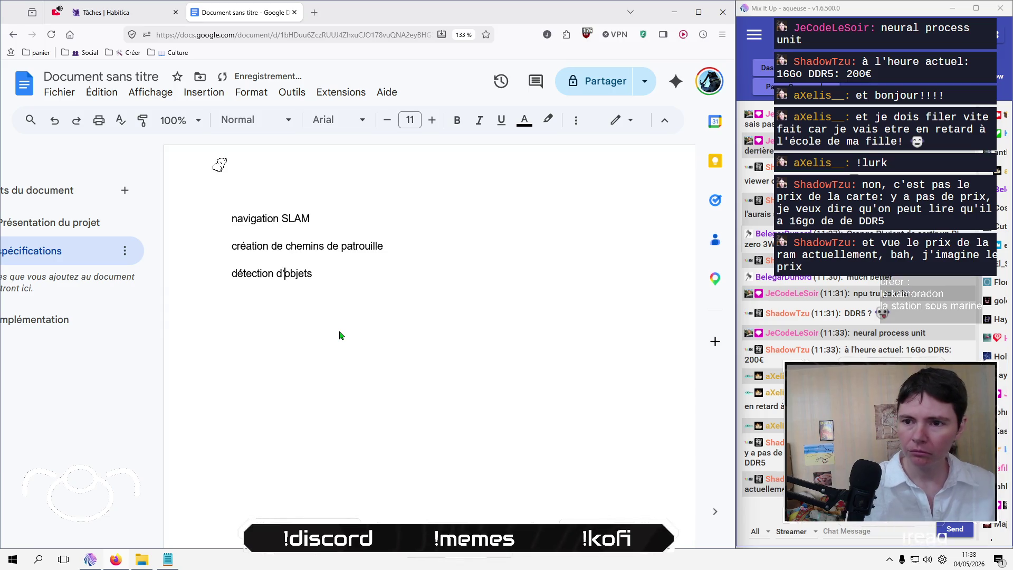
key("End")
key("Return")
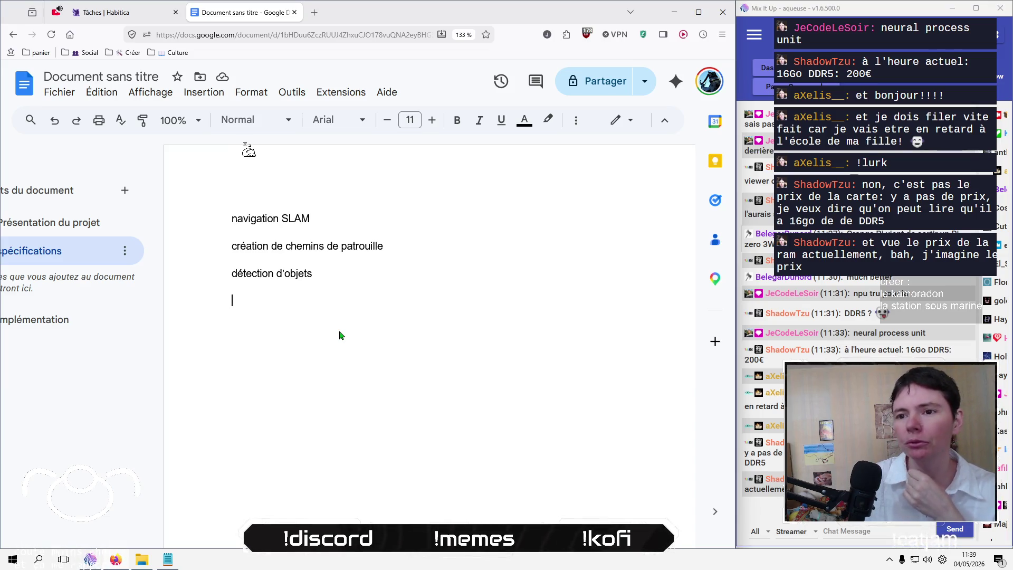
key("BackSpace")
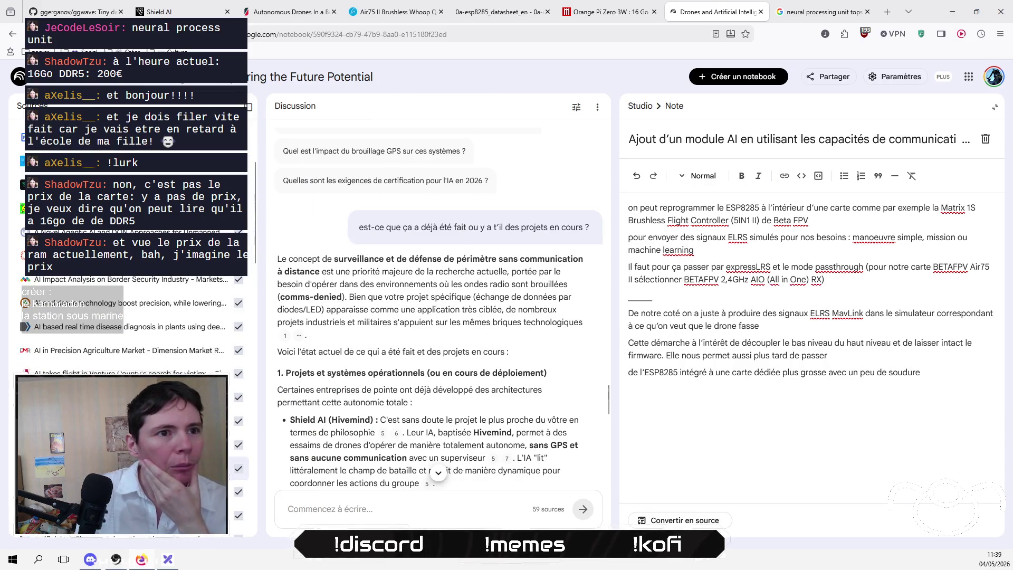
Step: Open the V3 perimeter surveillance note from the Sources list and collapse its source guide summary
scroll(132, 317, "down", 5)
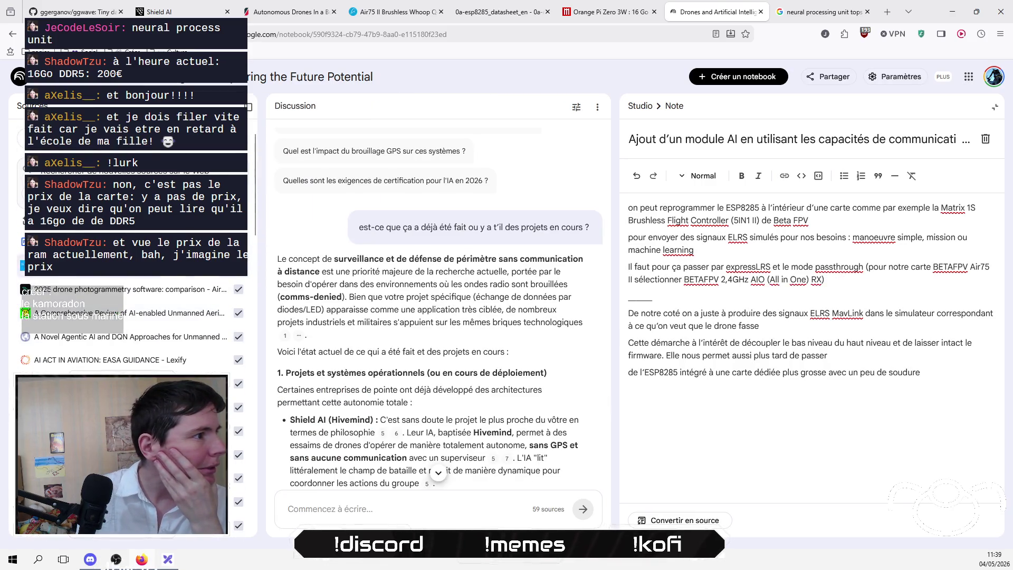
scroll(132, 317, "down", 3)
scroll(438, 316, "down", 2)
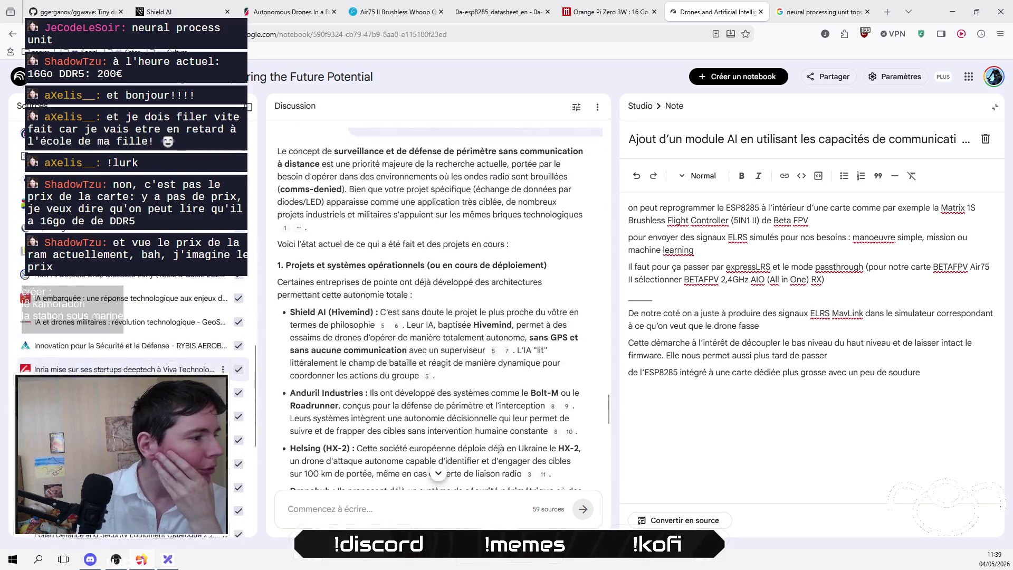
scroll(132, 307, "down", 2)
left_click(126, 303)
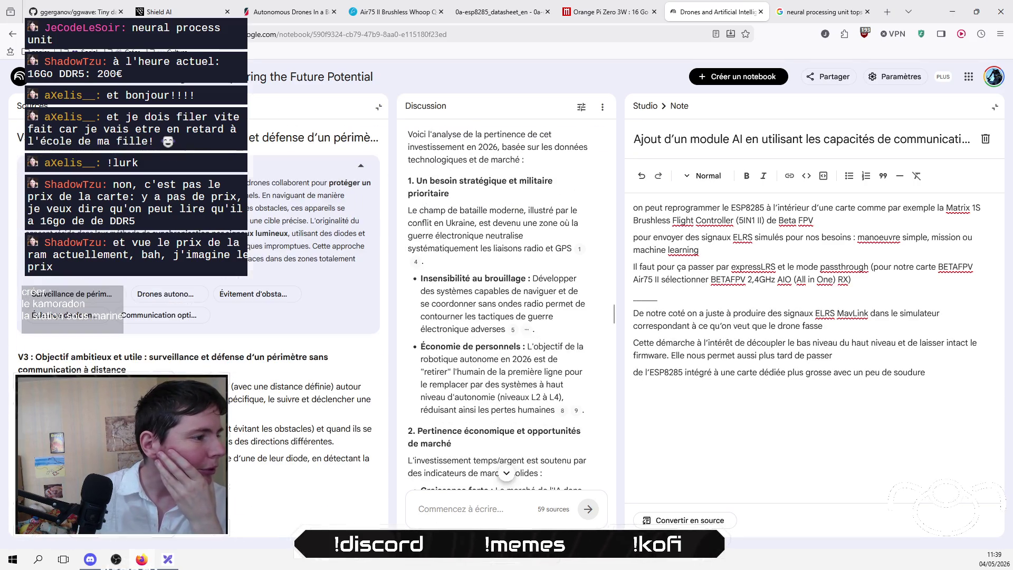
left_click(361, 170)
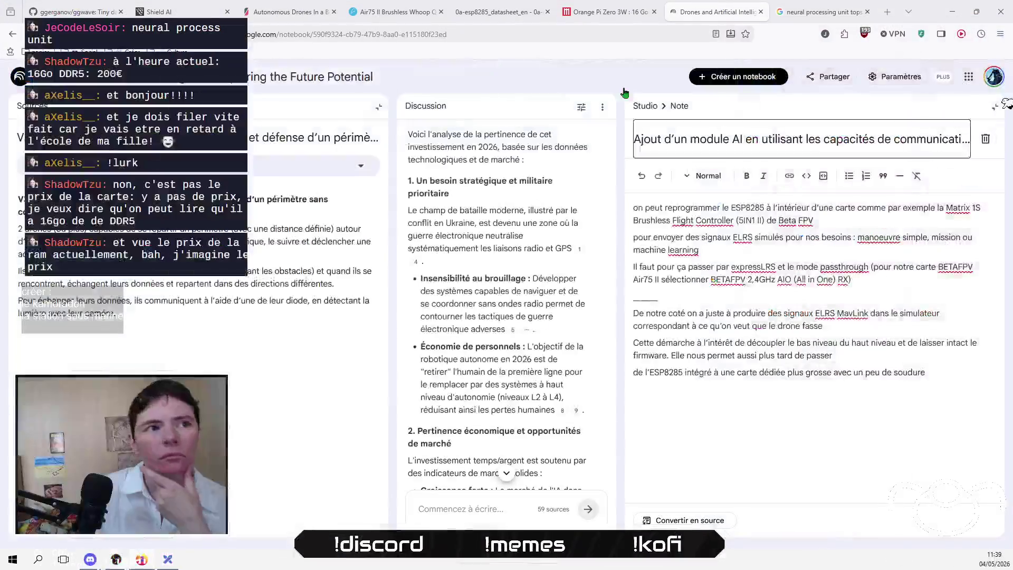
Step: From the Google tab, search 'navigation SLAM' and open DigiKey's article on SLAM robot navigation
left_click(823, 20)
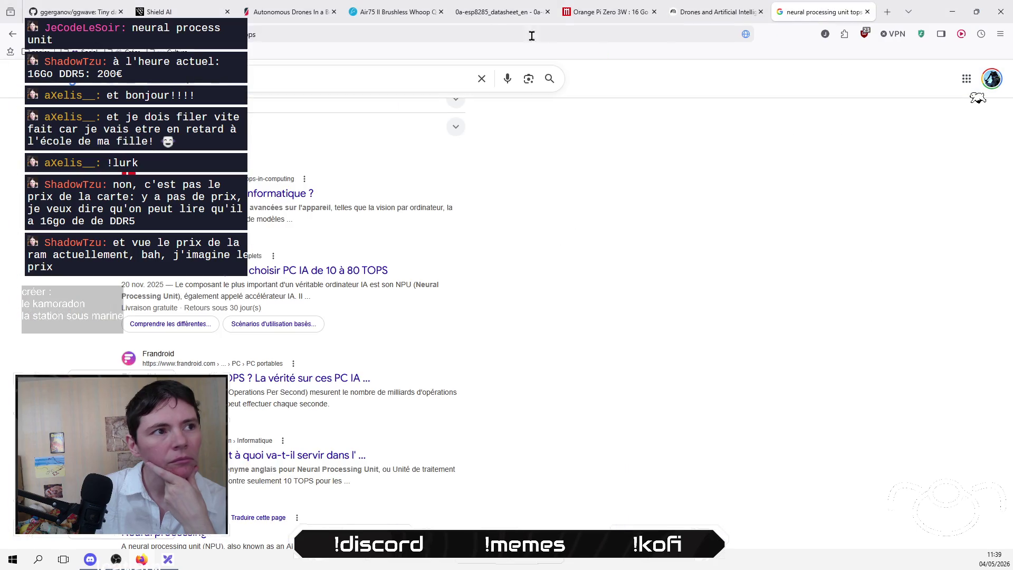
left_click(392, 68)
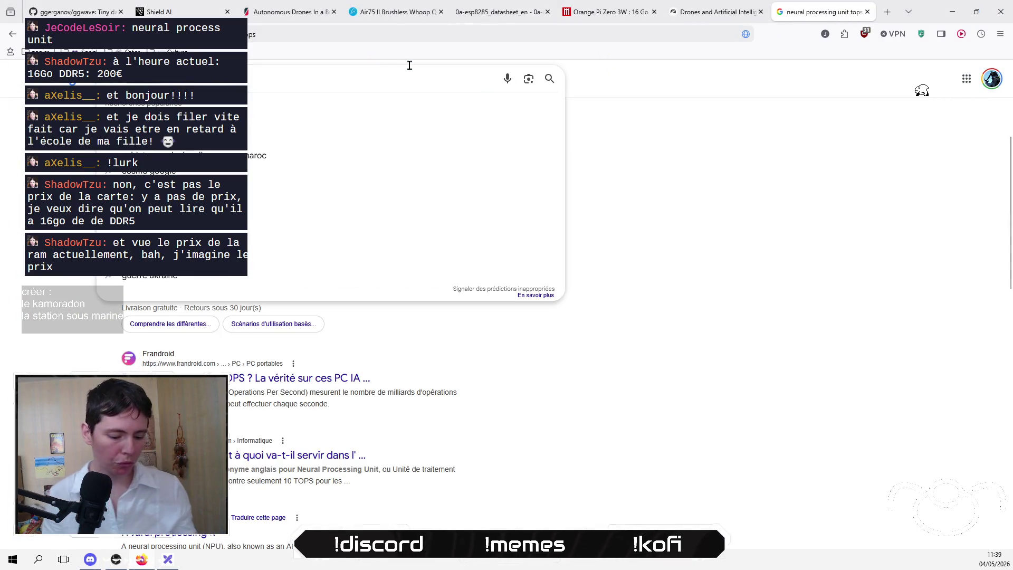
type("prix ram")
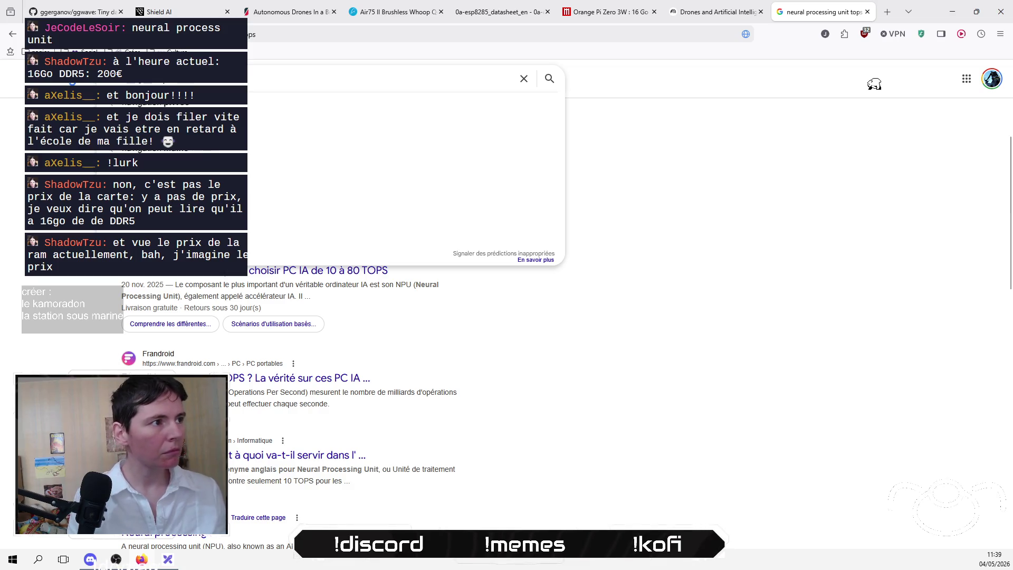
key("Return")
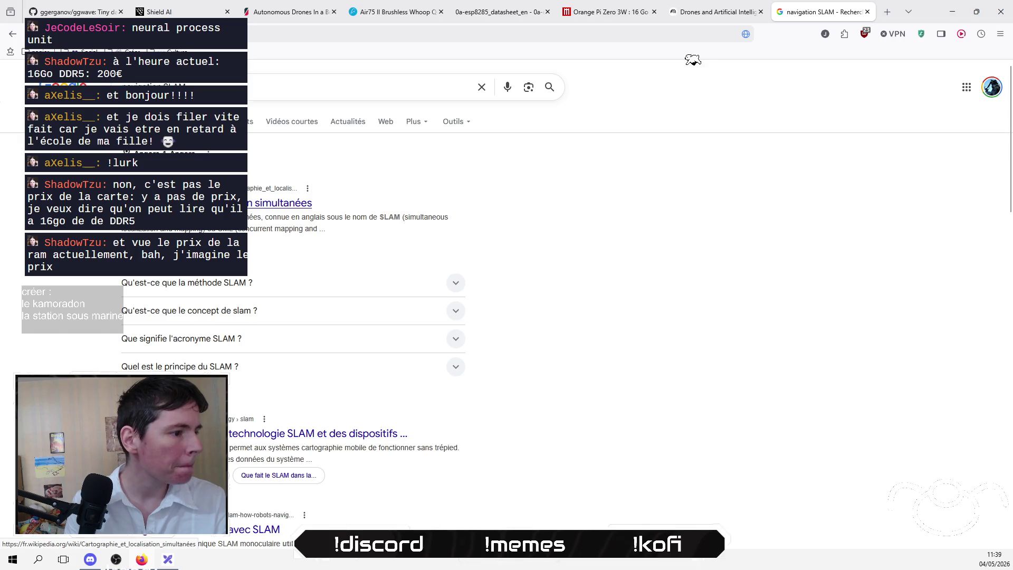
scroll(669, 57, "down", 1)
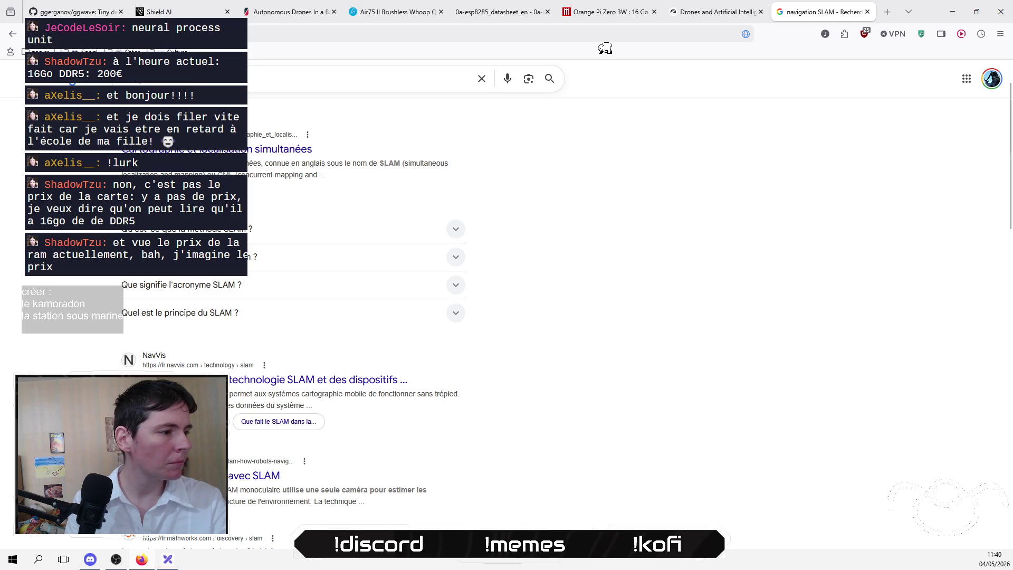
left_click(272, 478)
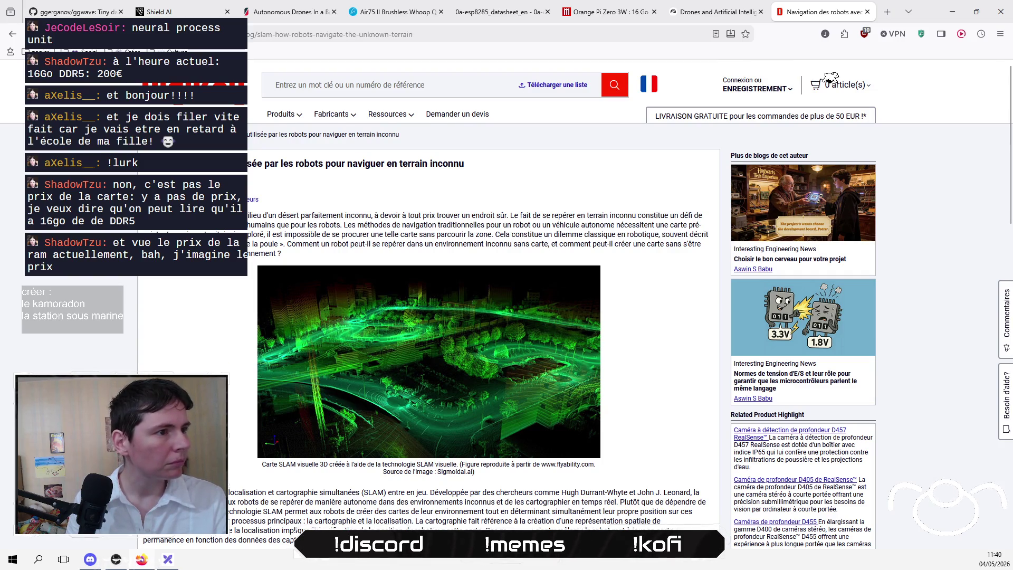
Step: Read DigiKey's SLAM article to the end, select its URL to copy, and return to NotebookLM
scroll(145, 372, "down", 3)
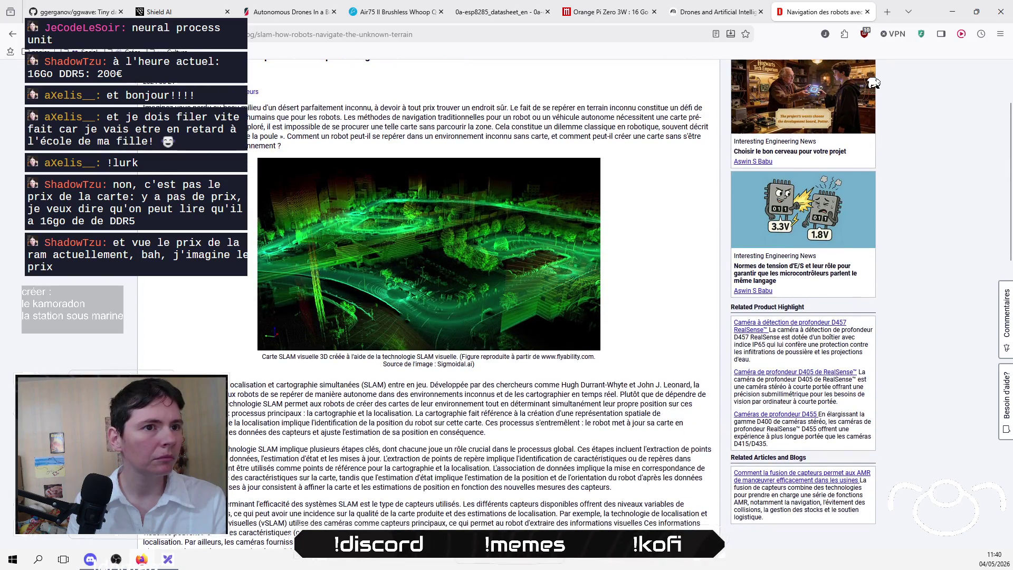
scroll(145, 372, "down", 5)
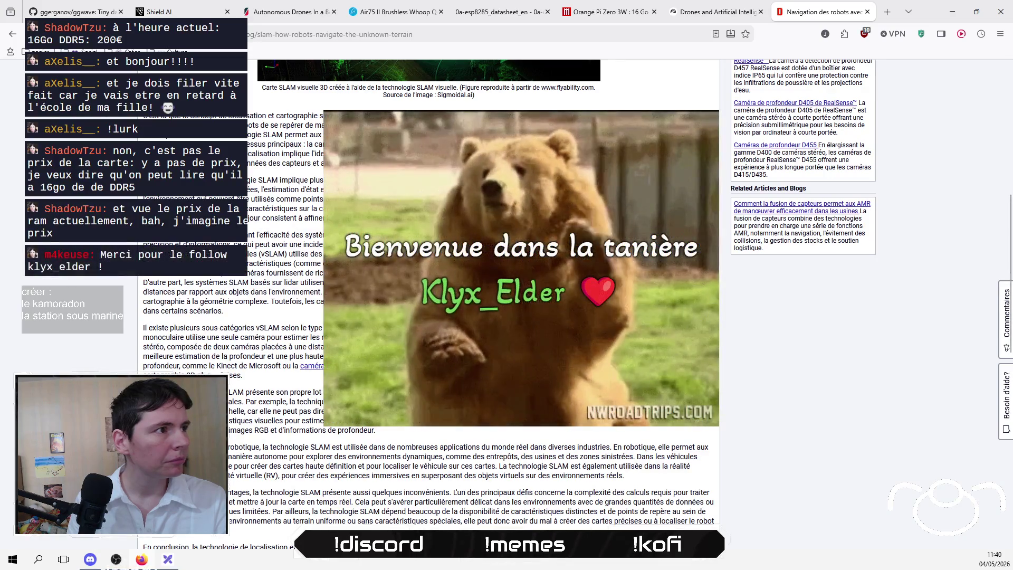
left_click_drag(145, 113, 370, 402)
scroll(370, 391, "down", 4)
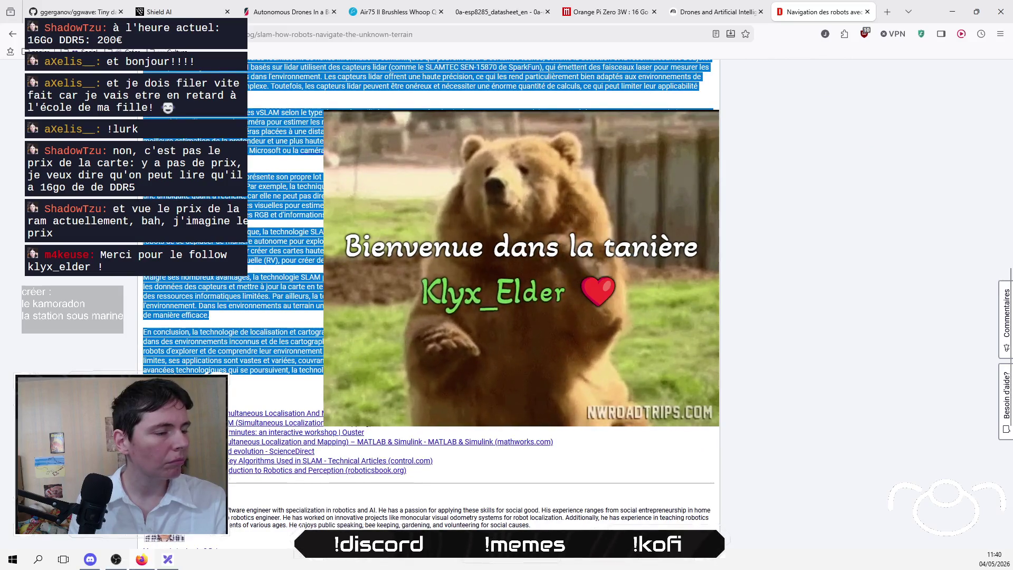
left_click(341, 66)
left_click(339, 38)
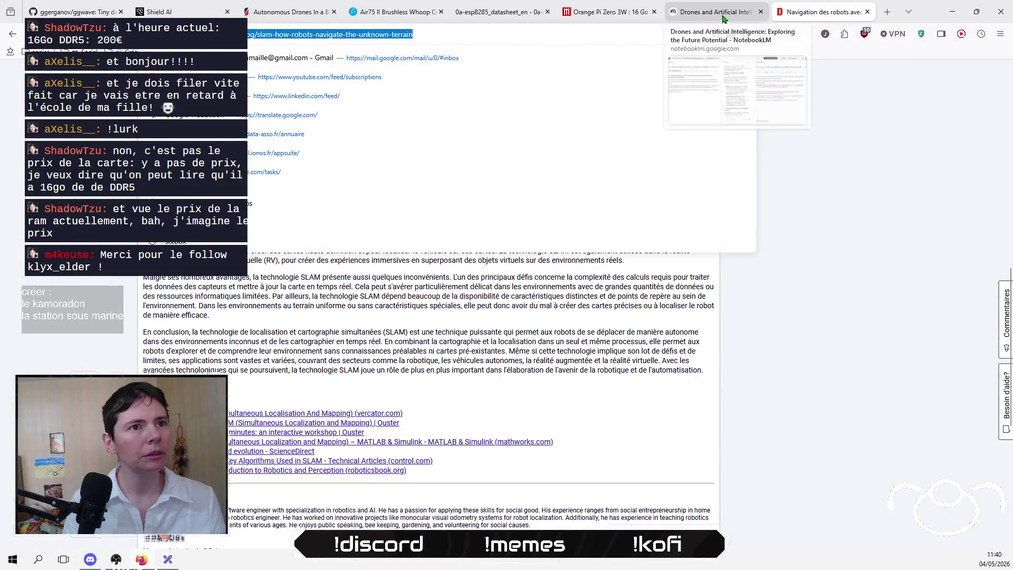
left_click(720, 13)
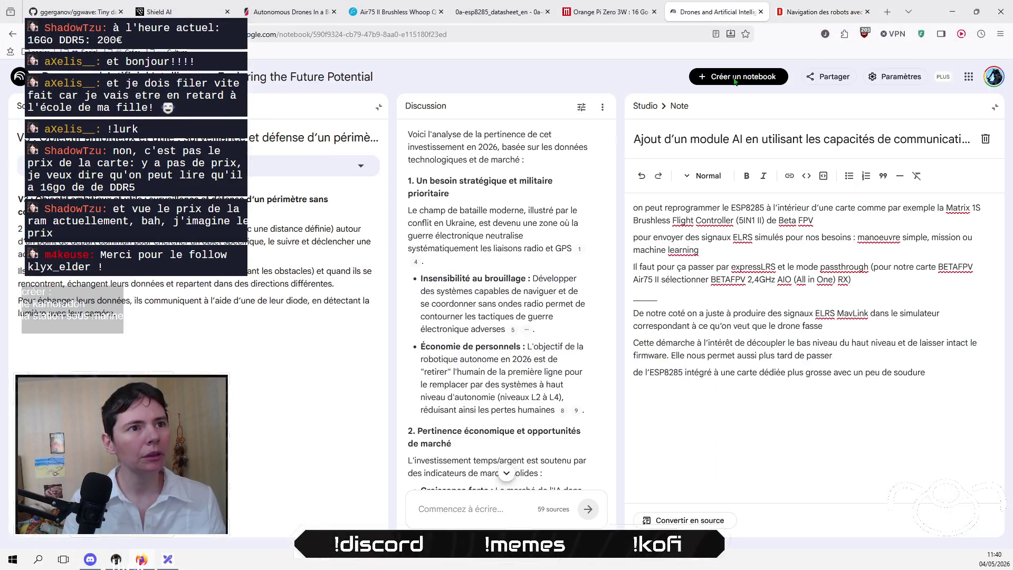
Step: Close the open source and note, then add the DigiKey SLAM article URL as a website source
left_click(379, 107)
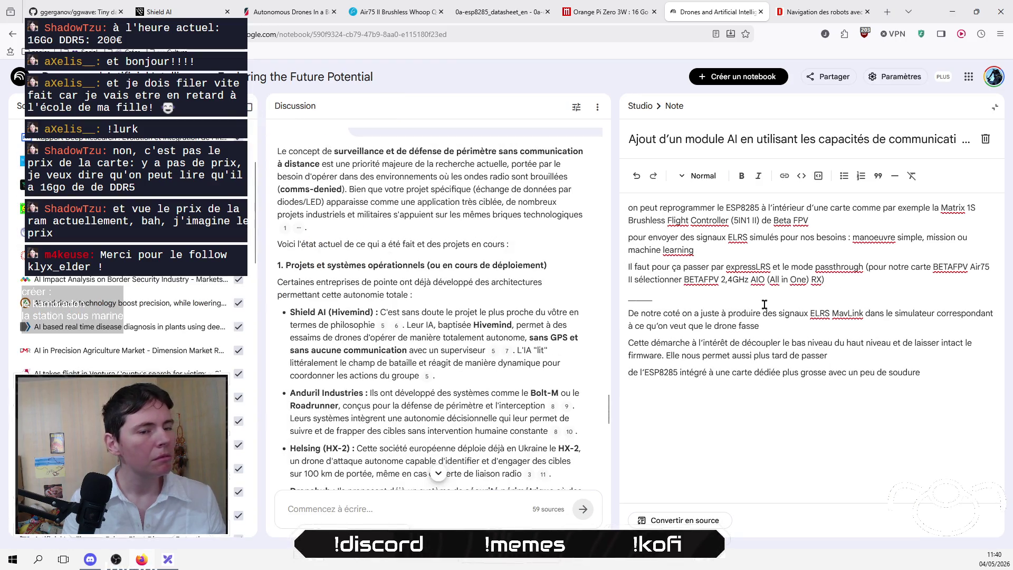
left_click(641, 107)
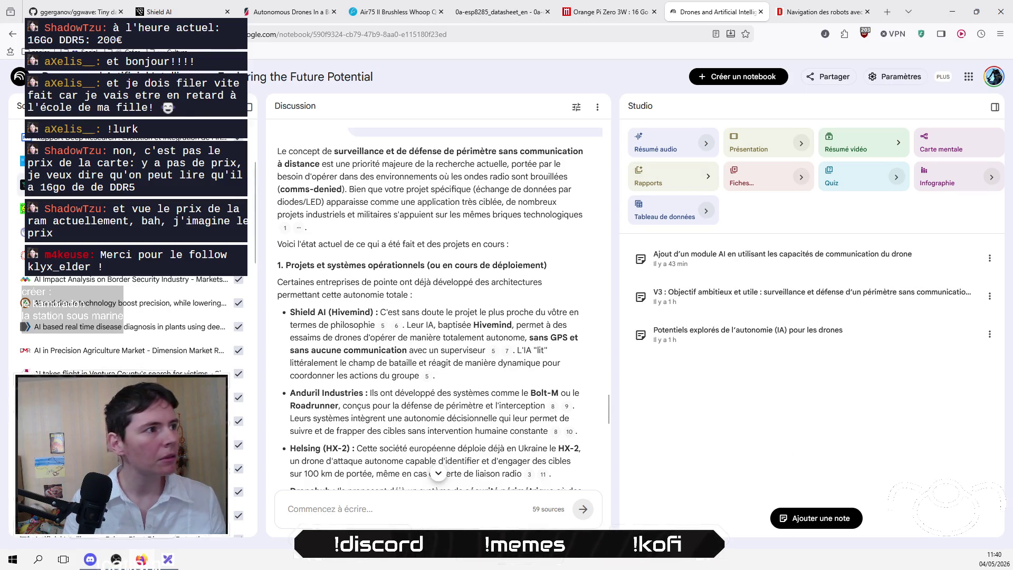
scroll(132, 211, "up", 2)
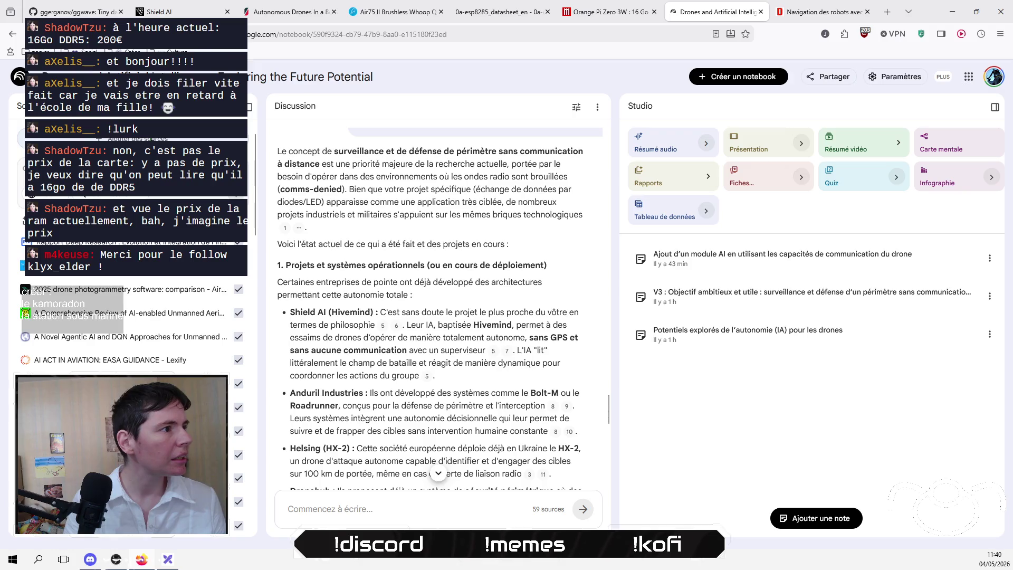
left_click(135, 138)
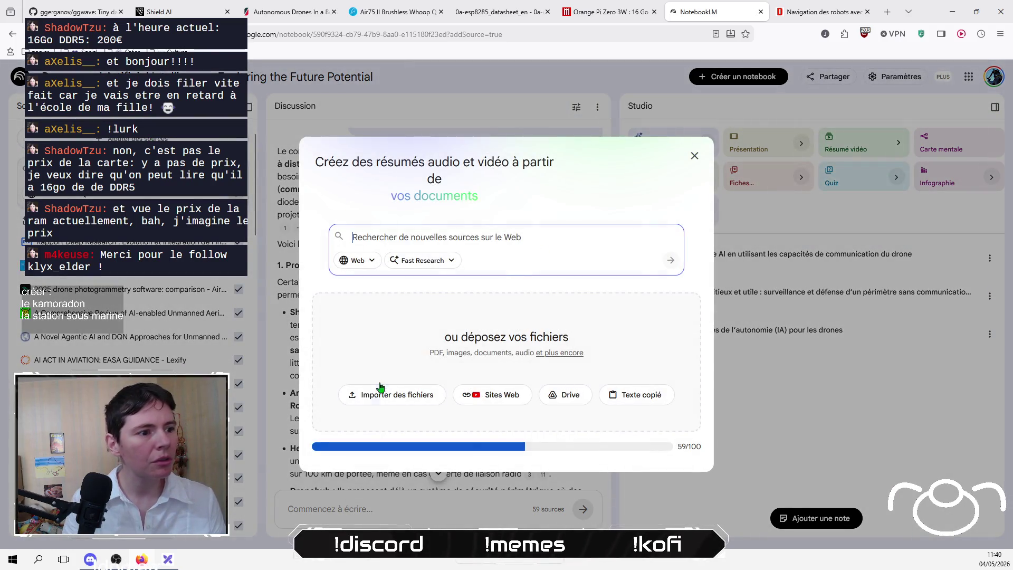
left_click(493, 396)
type("https://www.digikey.fr/fr/blog/slam-how-robots-navigate-the-unknown-terrain")
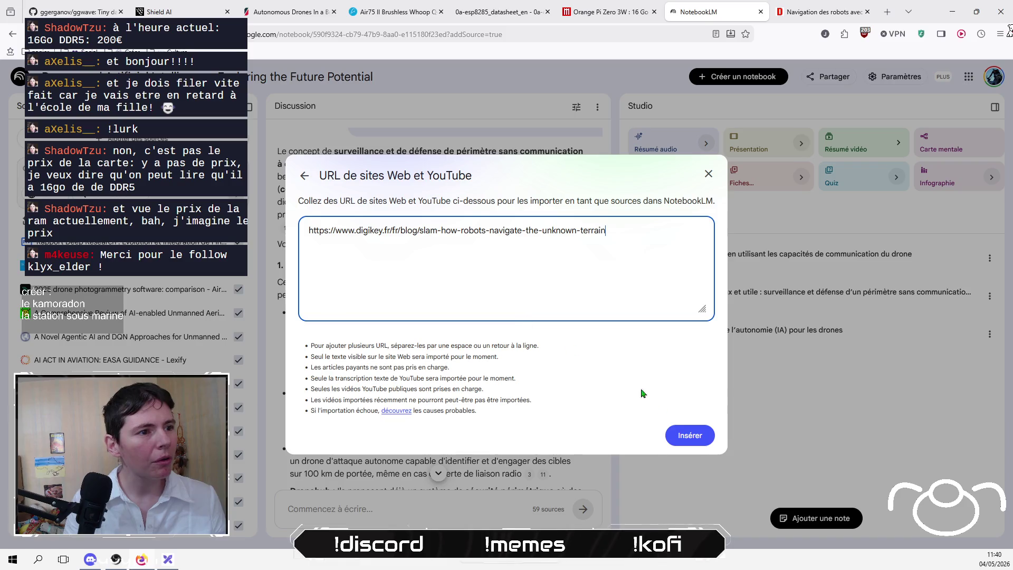
left_click(683, 441)
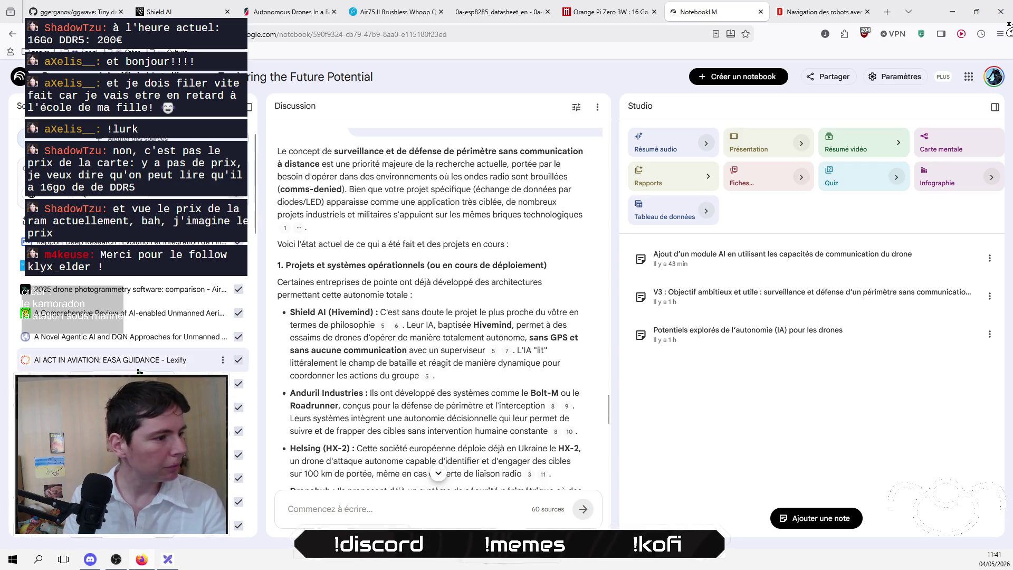
Step: Return to the DigiKey SLAM navigation article, showing its conclusion and references
scroll(143, 370, "down", 5)
scroll(142, 371, "down", 1)
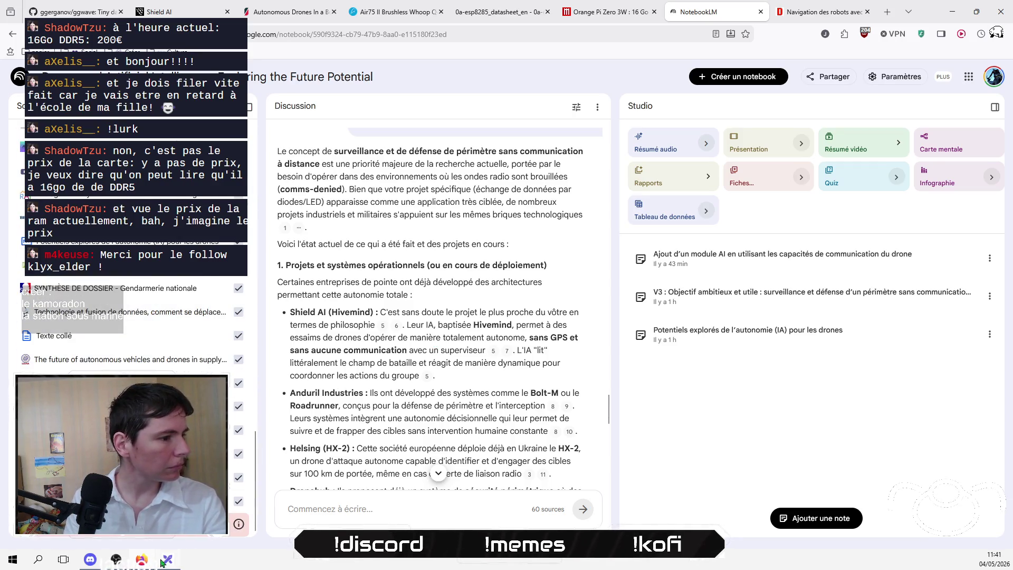
left_click(810, 16)
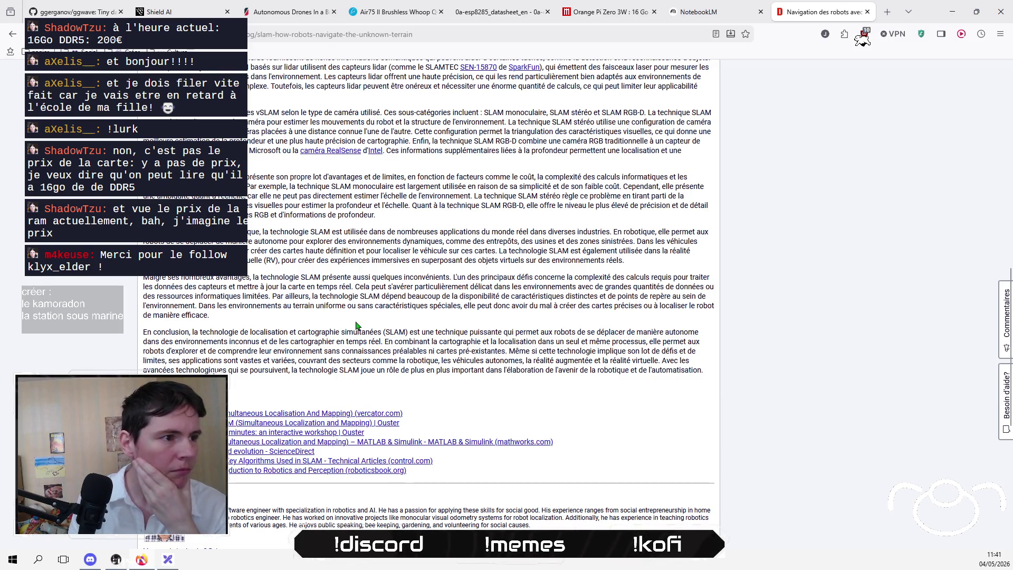
scroll(356, 326, "up", 2)
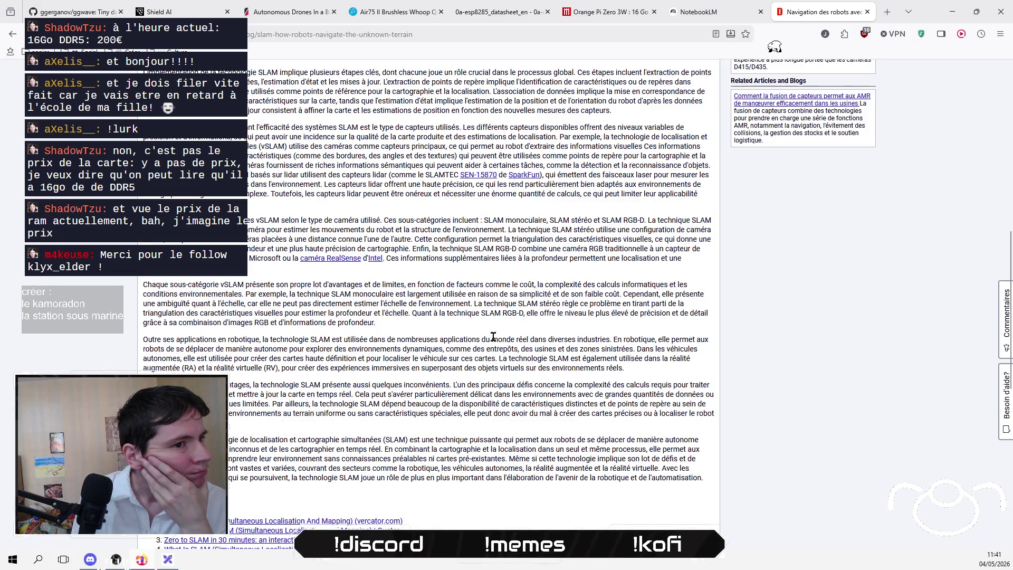
scroll(493, 336, "up", 2)
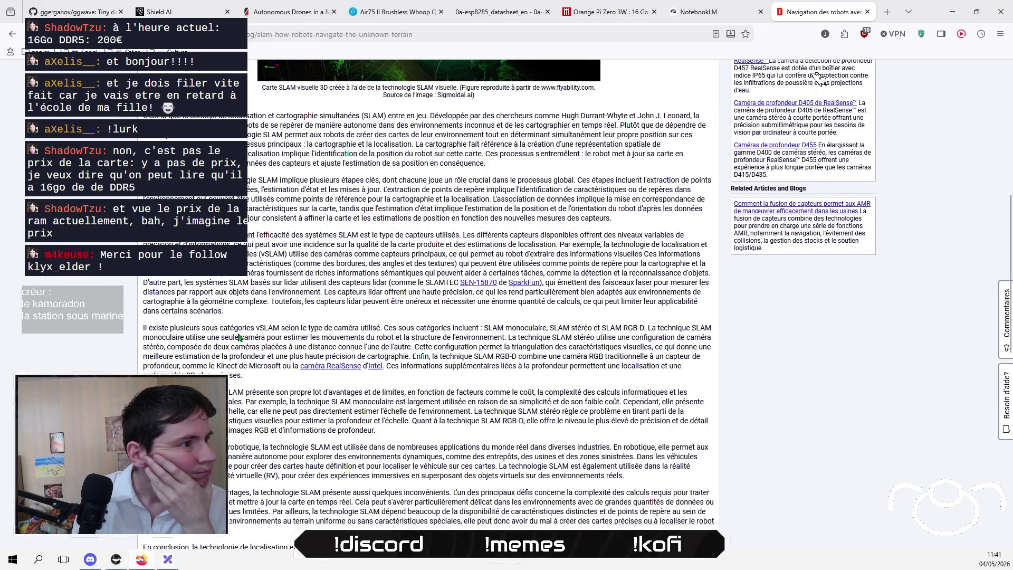
scroll(813, 76, "up", 1)
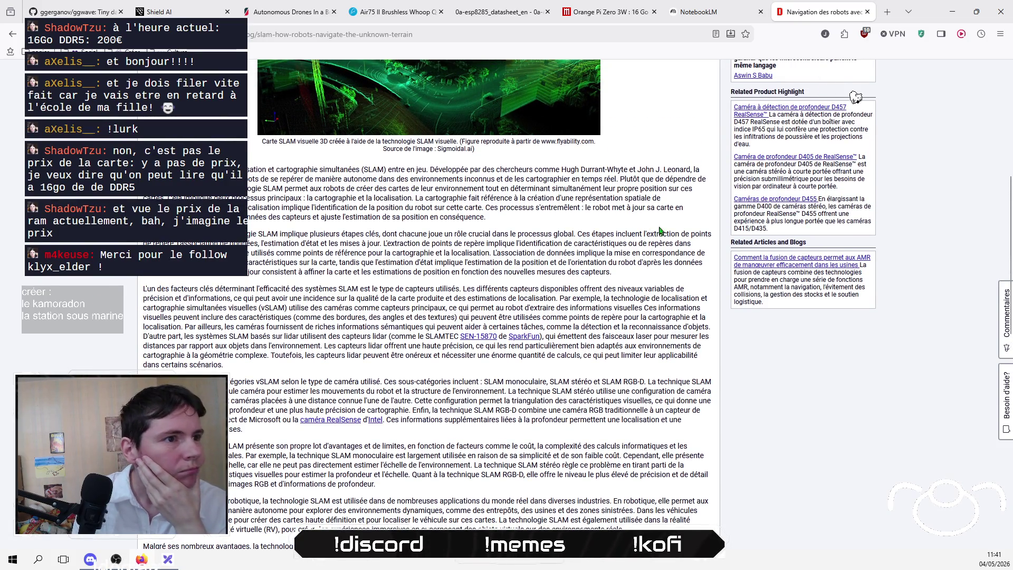
scroll(634, 264, "up", 1)
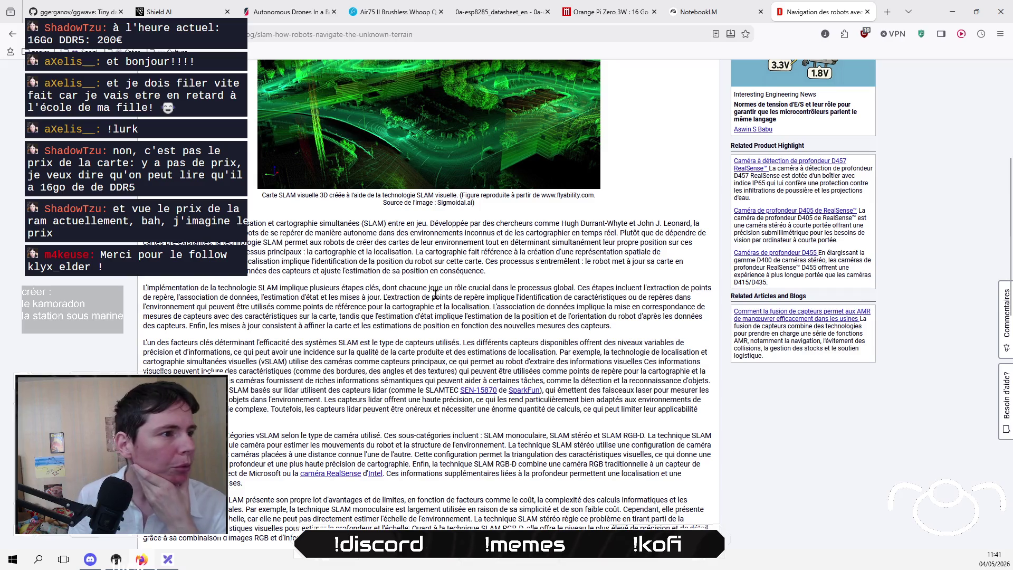
mouse_move(518, 274)
left_mouse_down()
mouse_move(248, 242)
mouse_move(233, 223)
left_mouse_up()
left_click(385, 250)
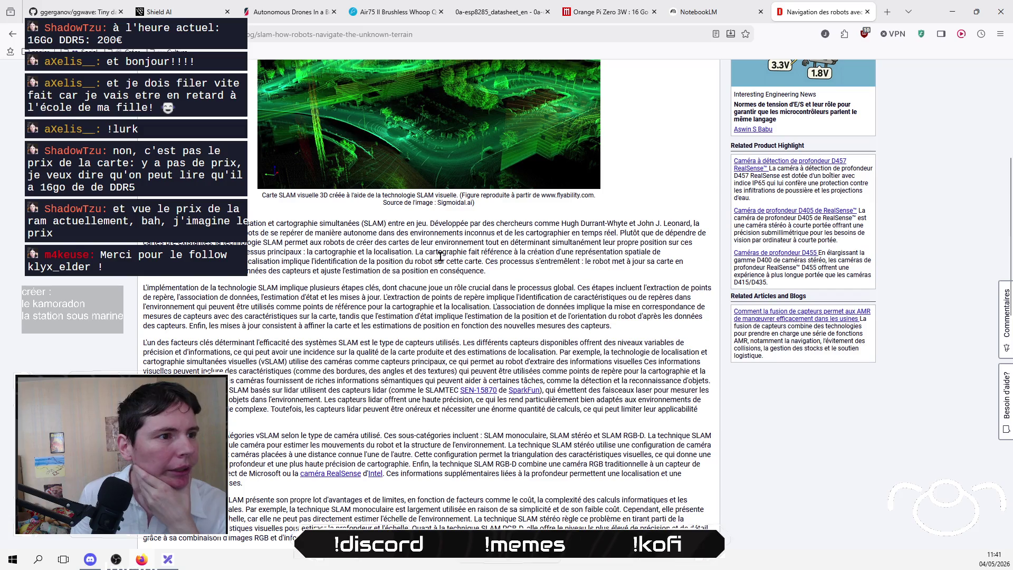
mouse_move(417, 253)
left_mouse_down()
mouse_move(560, 261)
mouse_move(562, 252)
mouse_move(543, 260)
left_mouse_up()
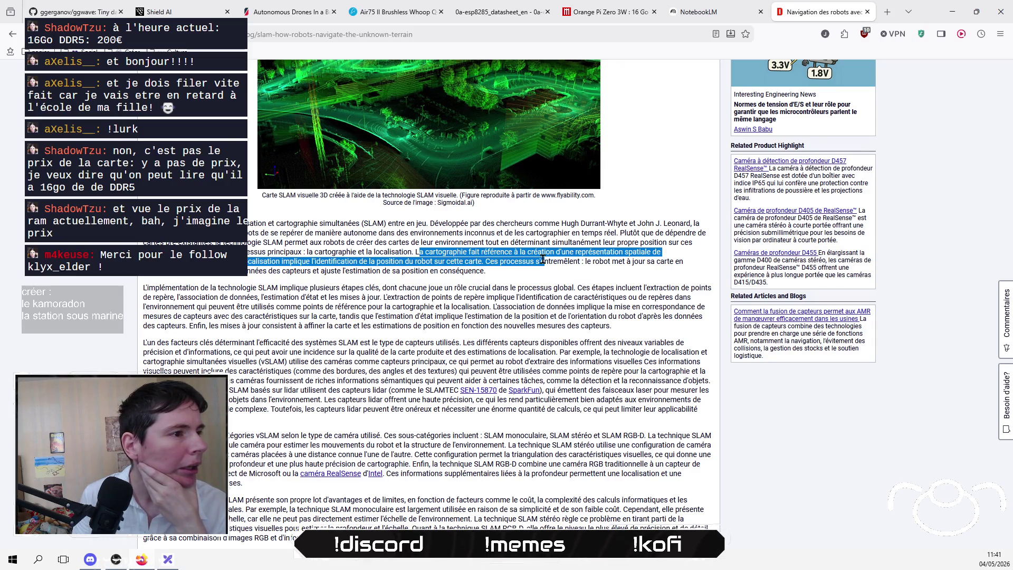
left_click(537, 272)
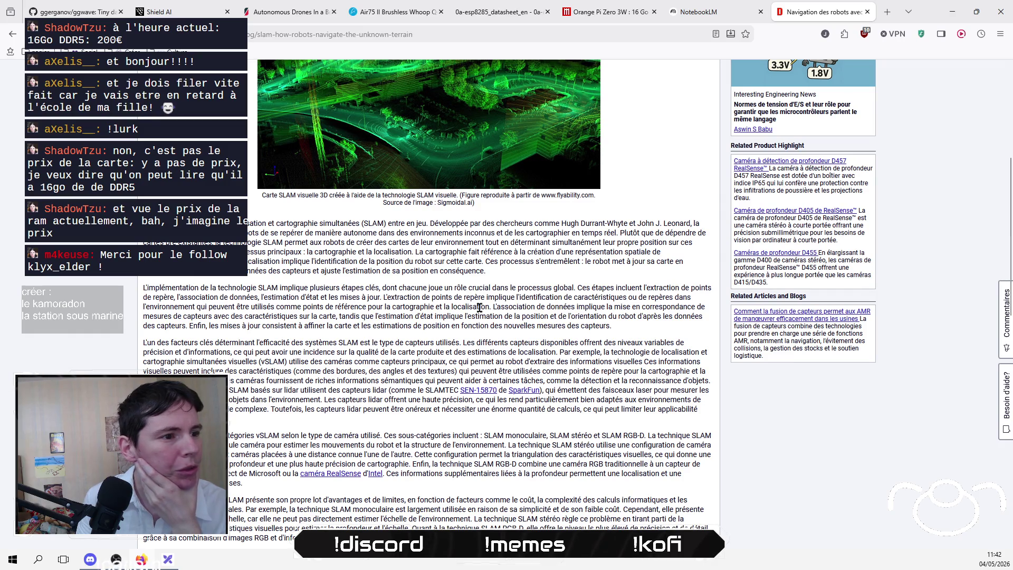
left_click_drag(467, 307, 400, 293)
left_click(498, 305)
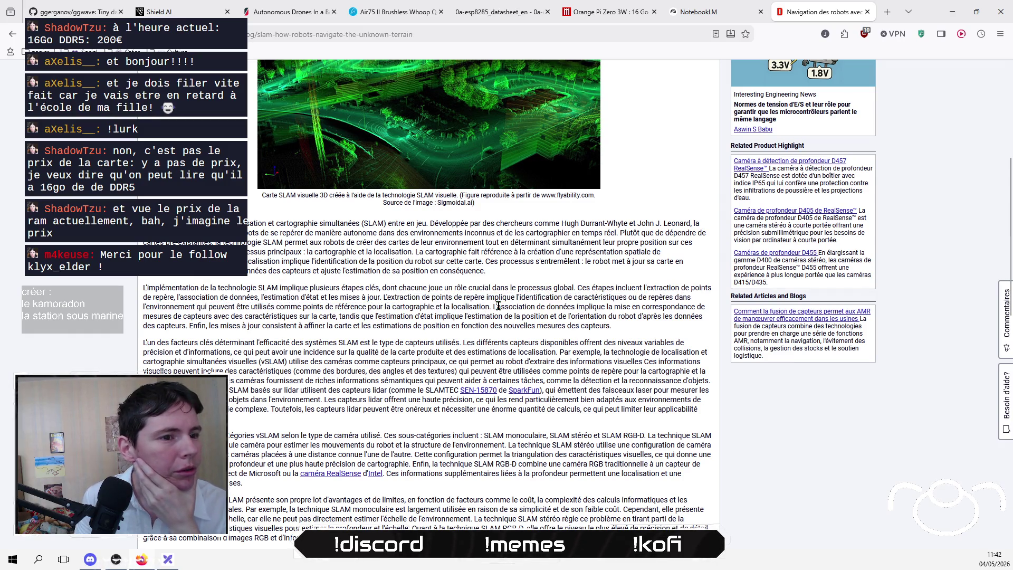
left_click_drag(499, 306, 326, 313)
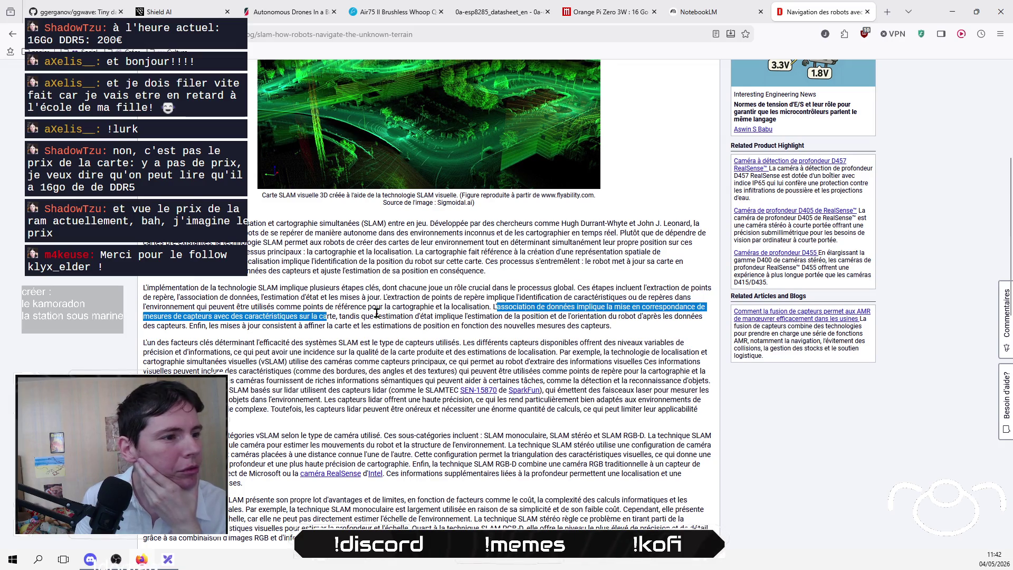
left_click(363, 318)
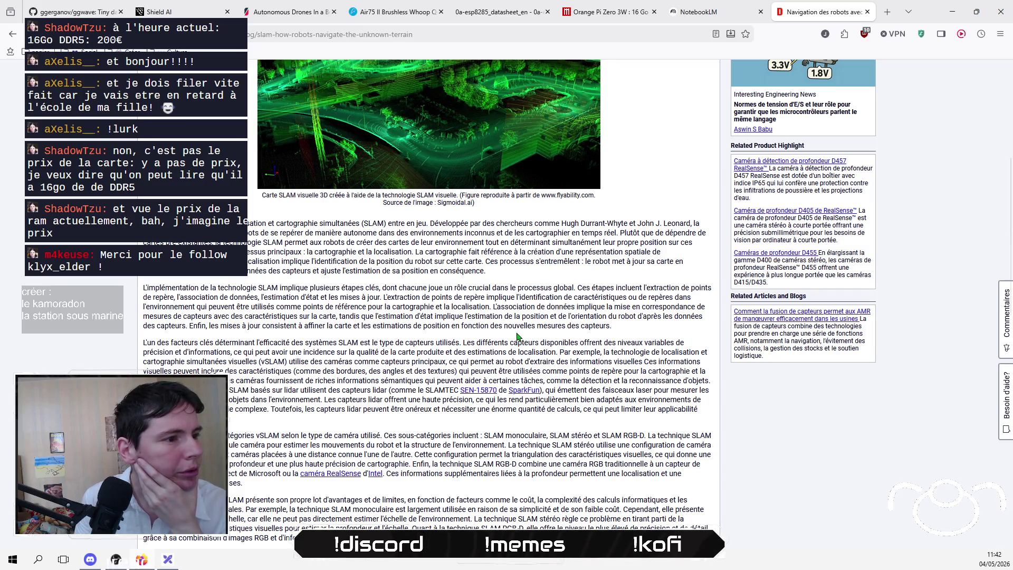
scroll(516, 337, "down", 2)
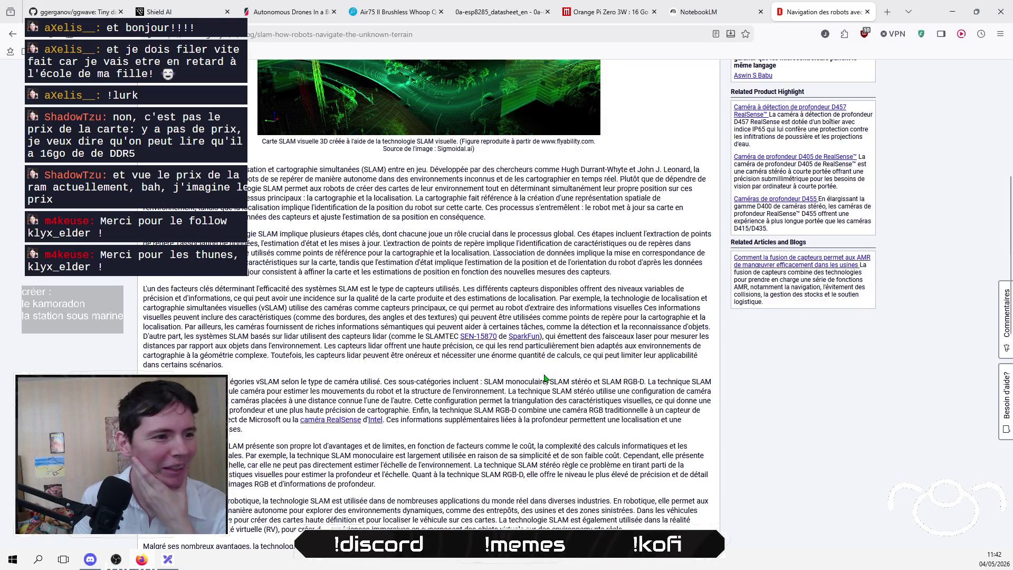
scroll(545, 378, "down", 1)
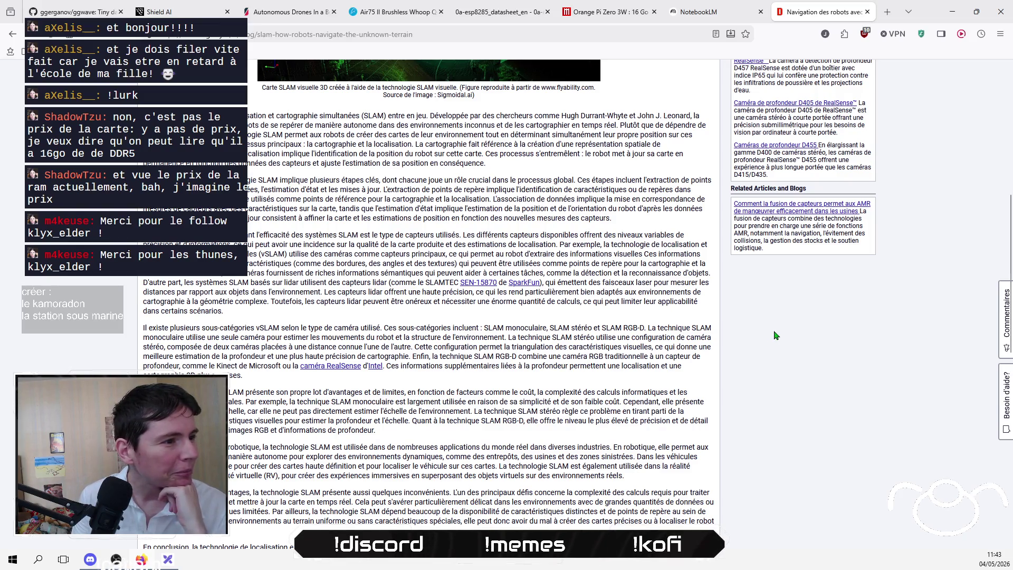
scroll(775, 335, "down", 4)
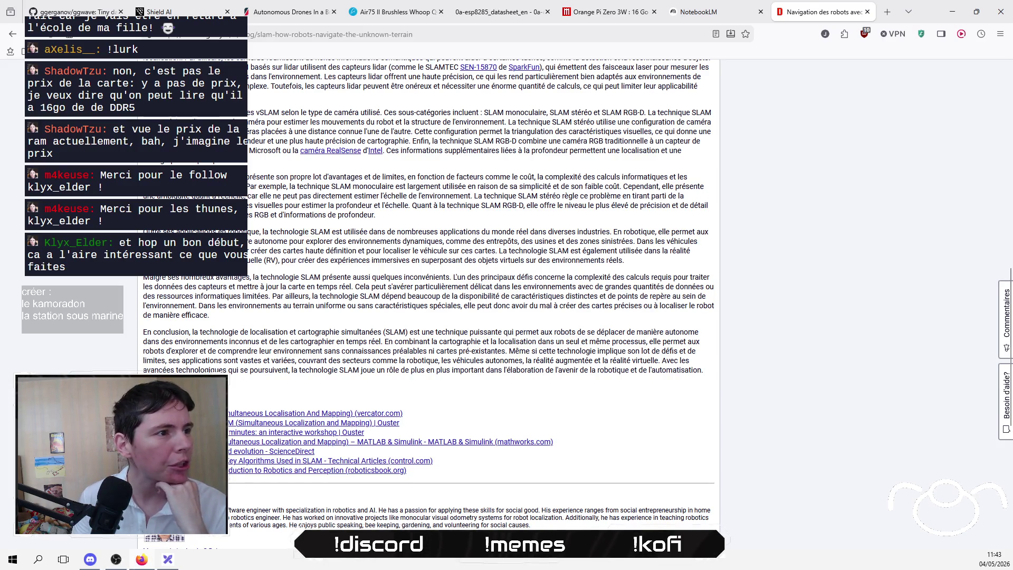
mouse_move(241, 196)
left_mouse_down()
mouse_move(444, 177)
mouse_move(686, 186)
mouse_move(469, 196)
left_mouse_up()
left_click(470, 195)
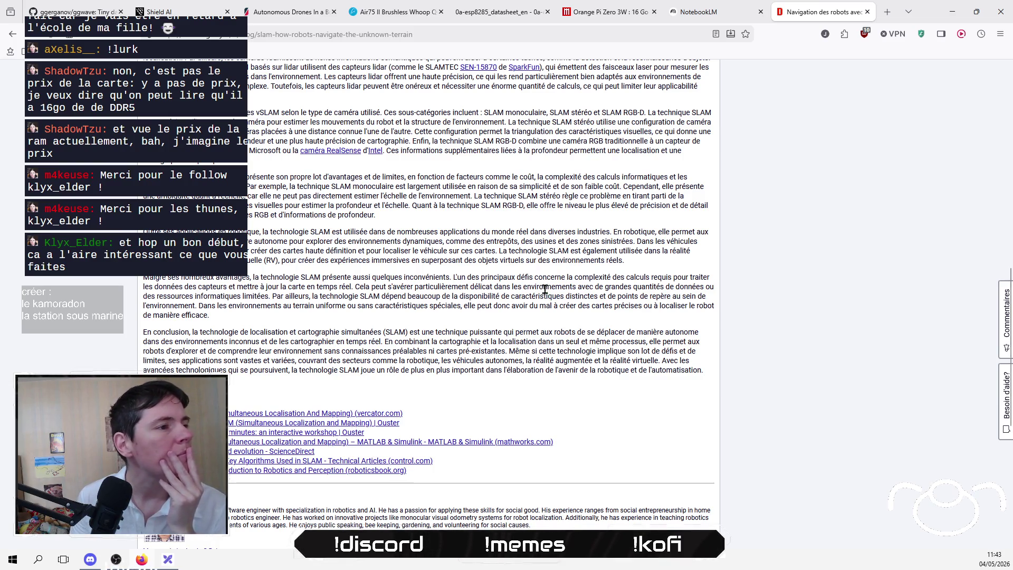
scroll(546, 294, "down", 1)
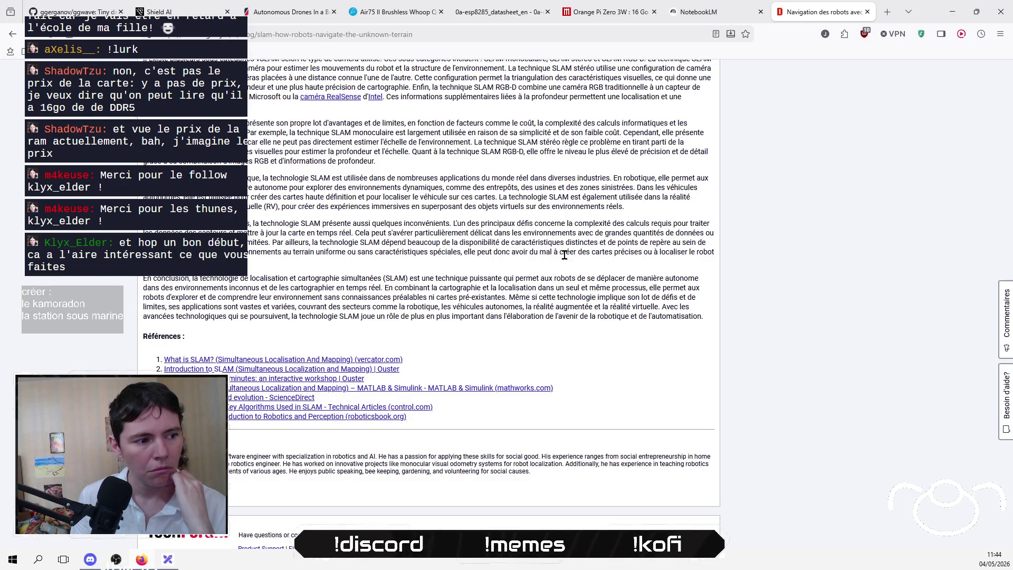
scroll(564, 255, "up", 3)
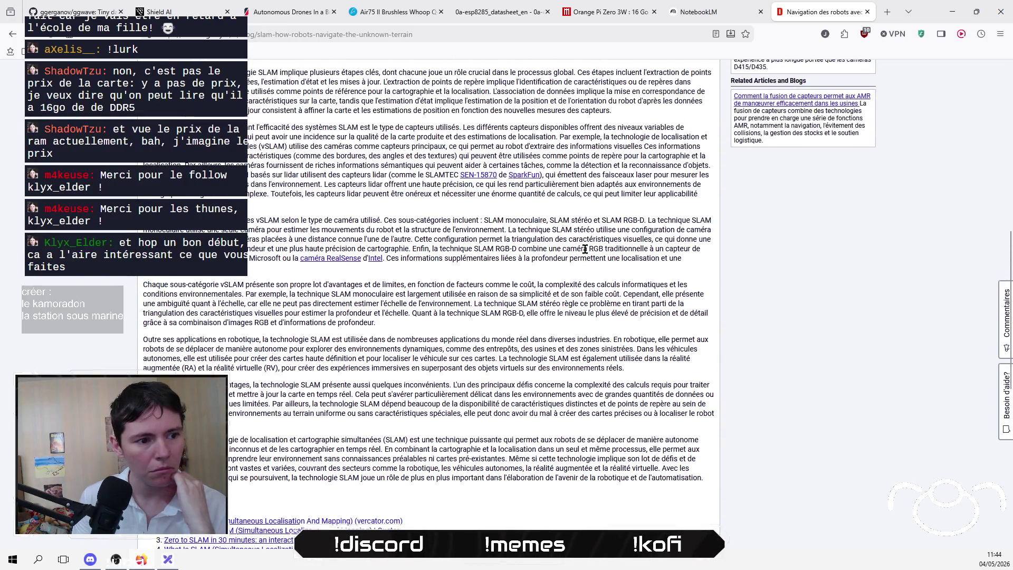
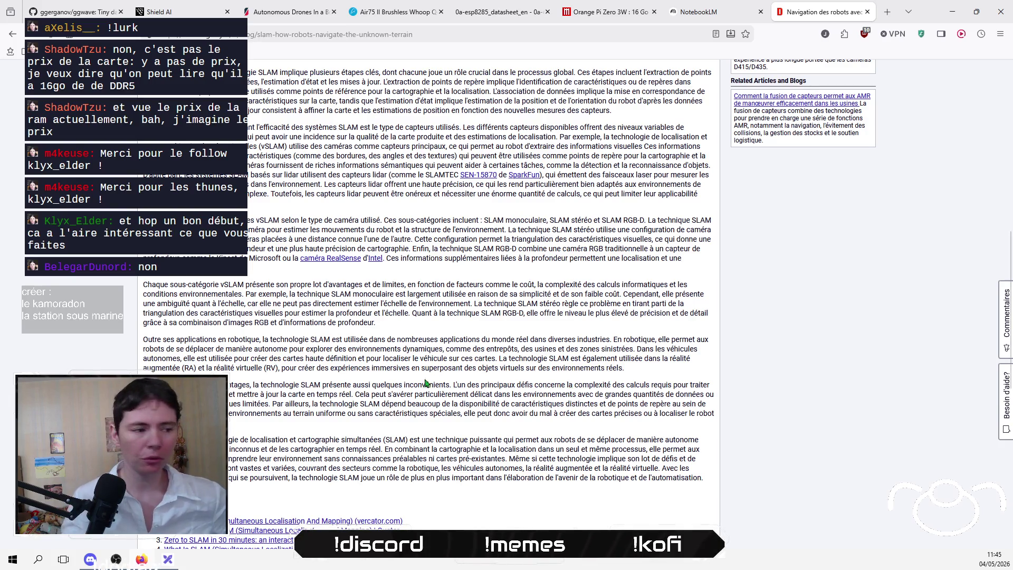
Step: Follow the article's Ouster workshop reference, accept its cookies, and copy the broken page's address
scroll(426, 383, "down", 2)
left_click(265, 489)
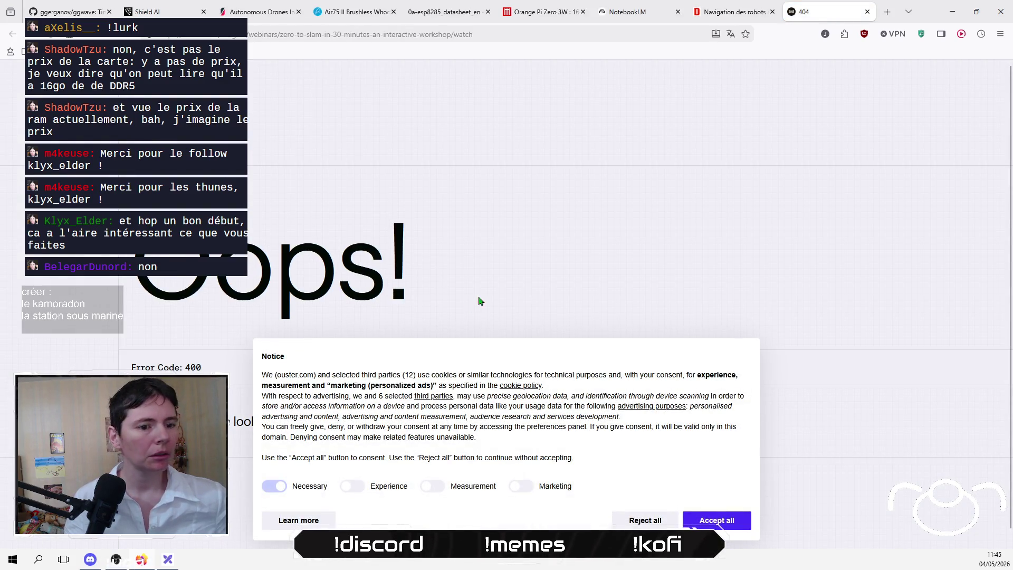
left_click(702, 522)
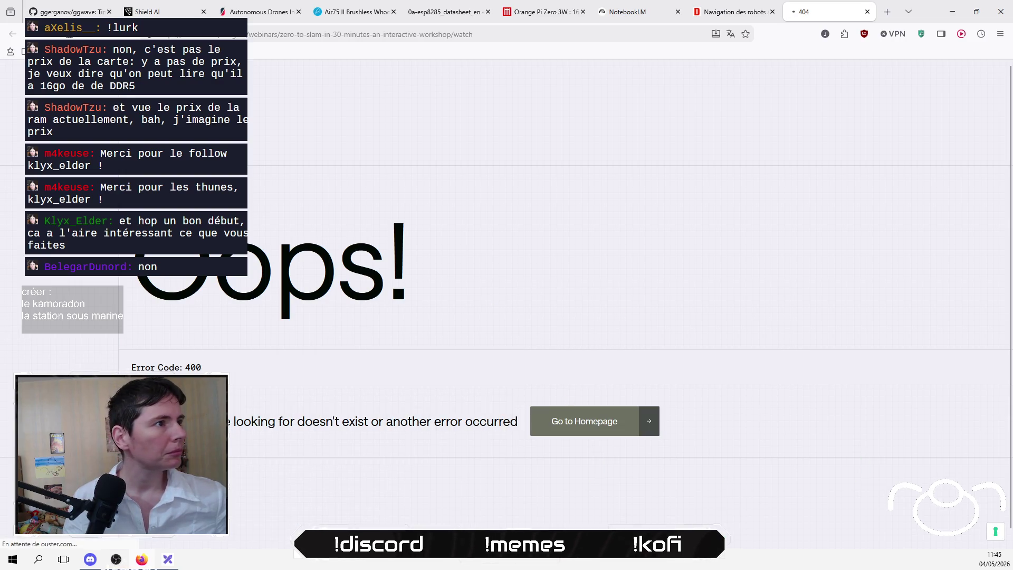
left_click(488, 32)
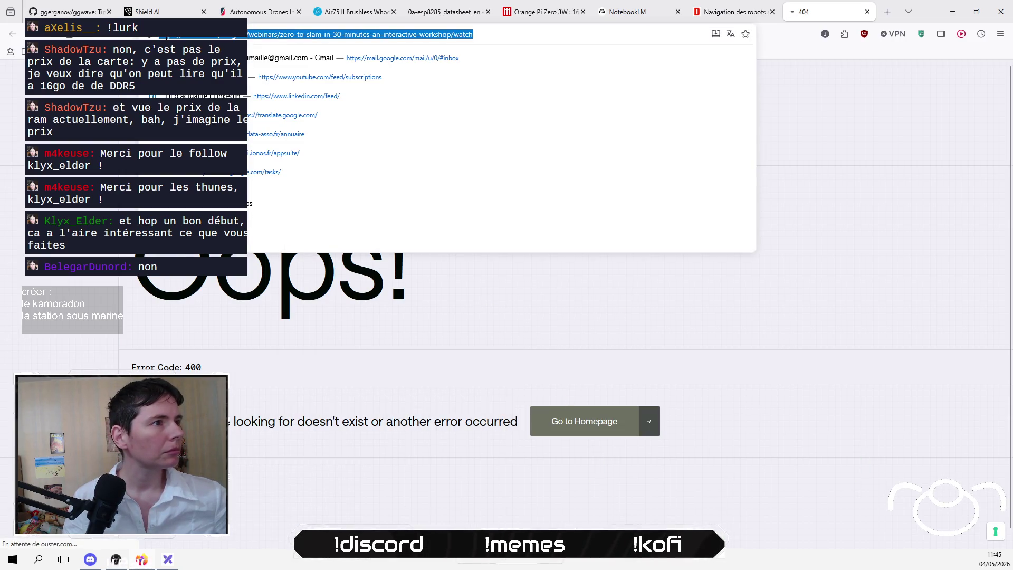
key("Escape")
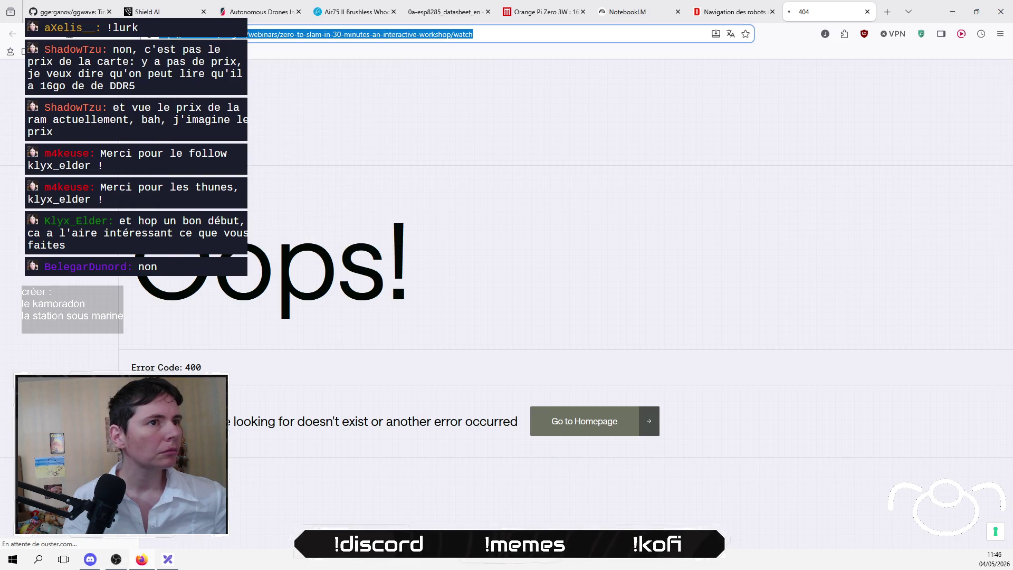
Step: Return to the SLAM article and open a new blank tab
left_click(743, 13)
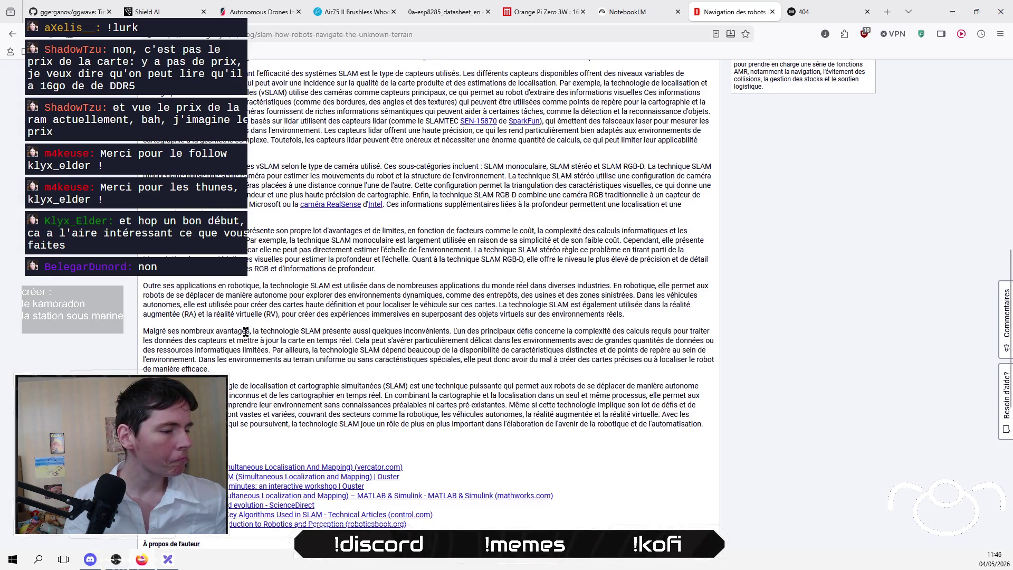
scroll(246, 332, "down", 5)
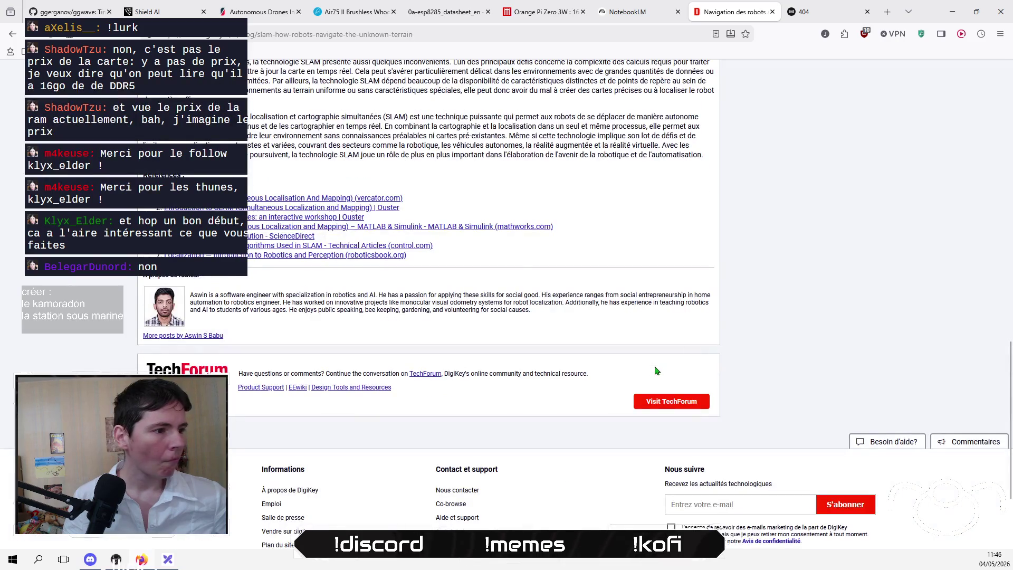
left_click(887, 12)
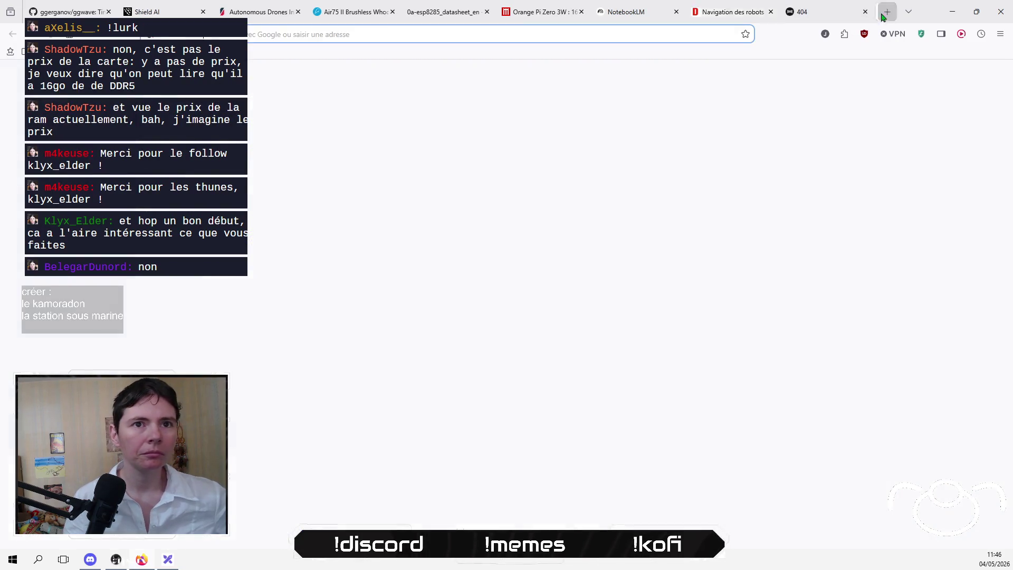
Step: Search Google for the copied Ouster workshop address and browse the results
type("goo")
key("Return")
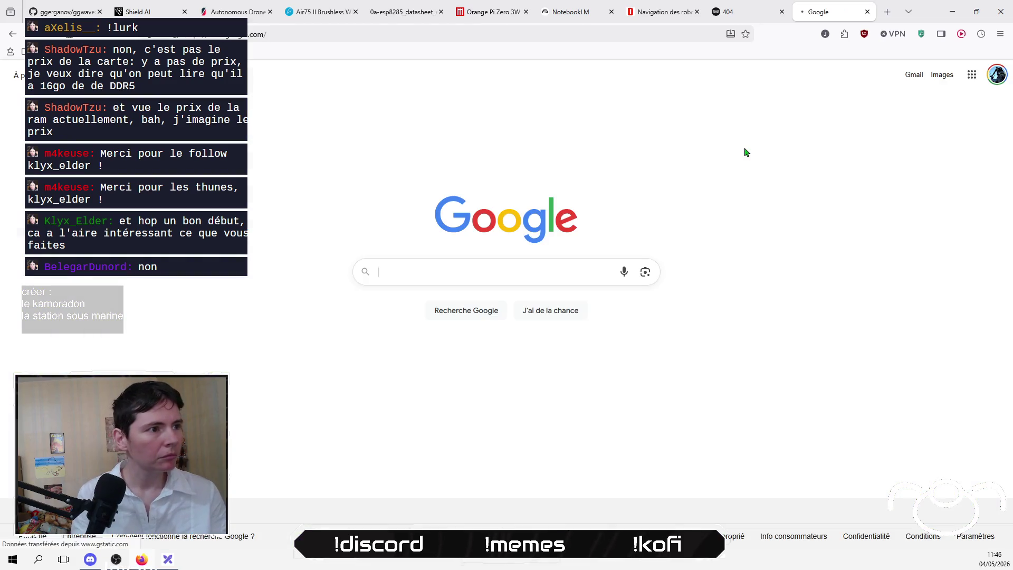
type("https://ouster.com/insights/webinars/zero-to-slam-in-30-minutes-an-interactive-workshop/watch")
key("Return")
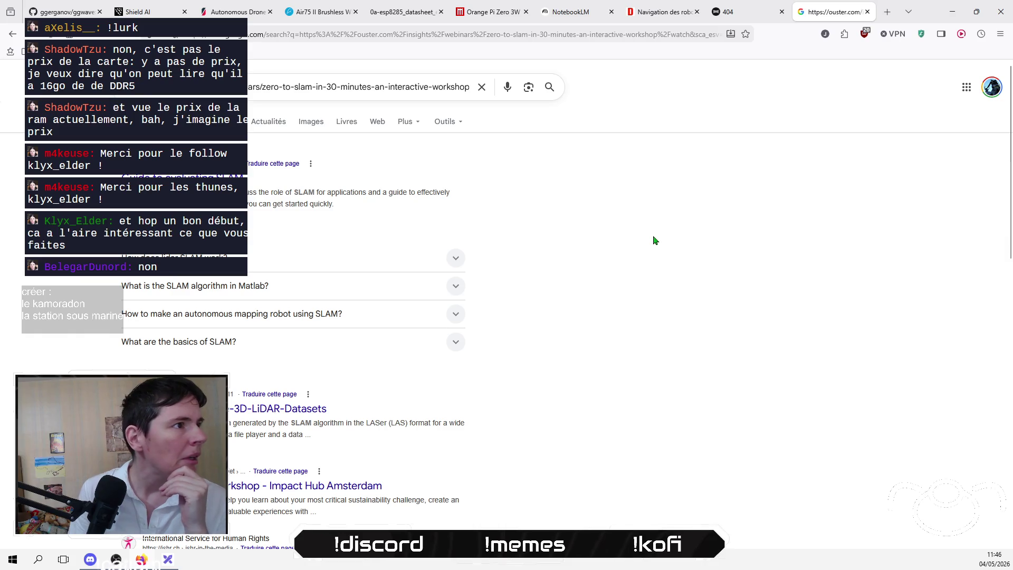
scroll(649, 239, "down", 1)
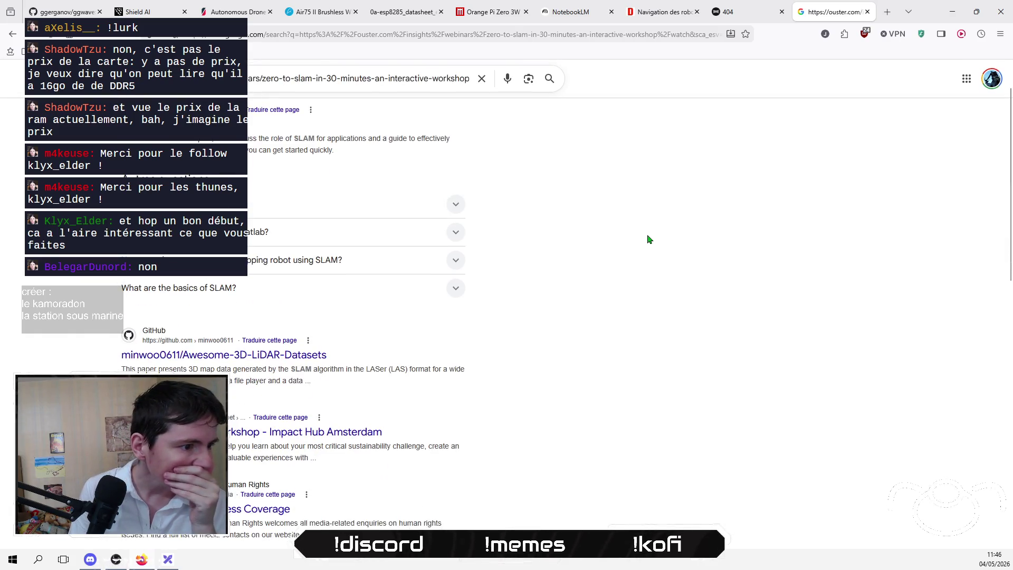
scroll(649, 240, "down", 5)
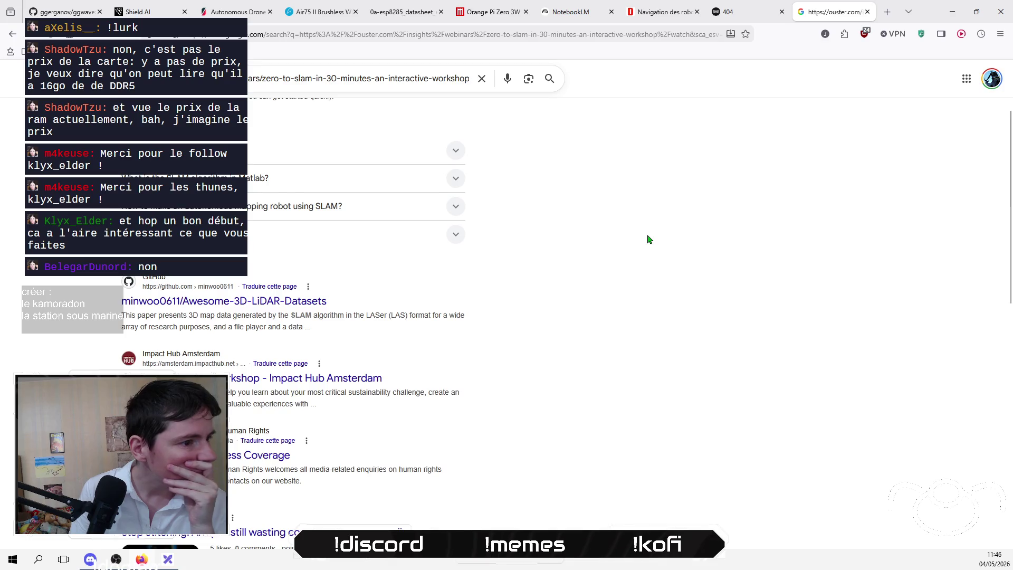
scroll(648, 239, "down", 1)
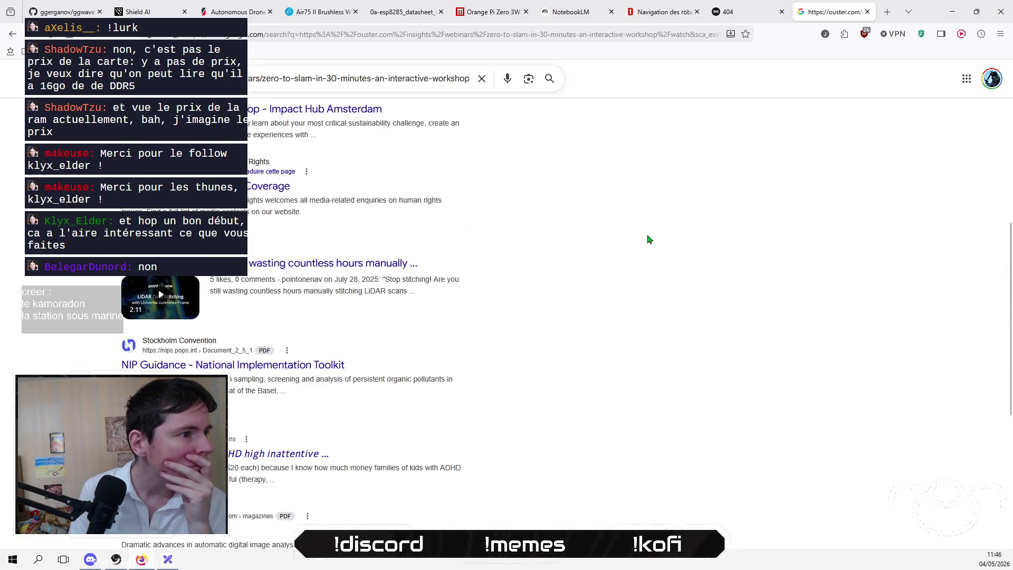
scroll(648, 239, "up", 6)
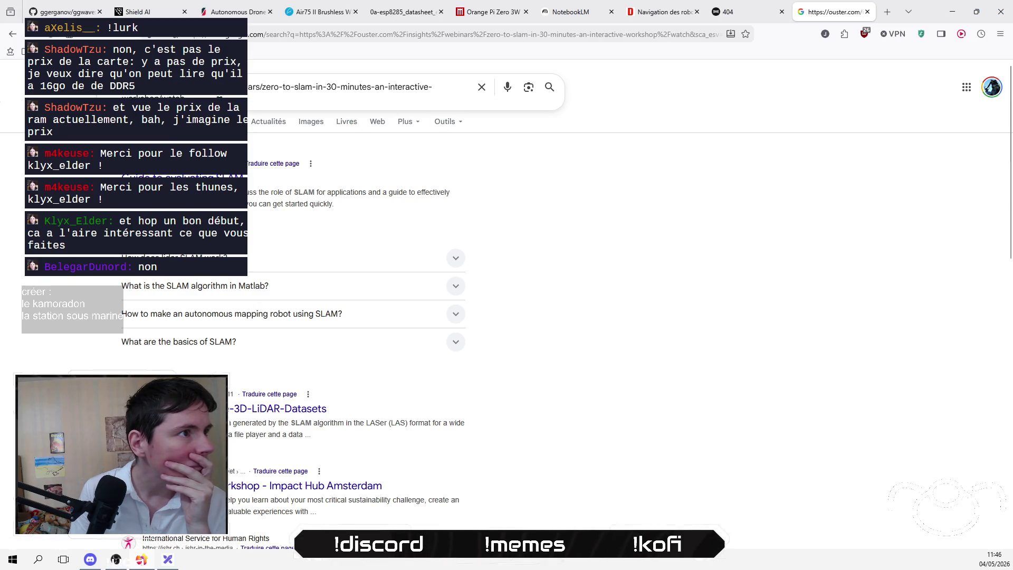
Step: Open the guide-to-evaluating-SLAM result, then close both dead 404 tabs
left_click(267, 98)
key("ctrl+a")
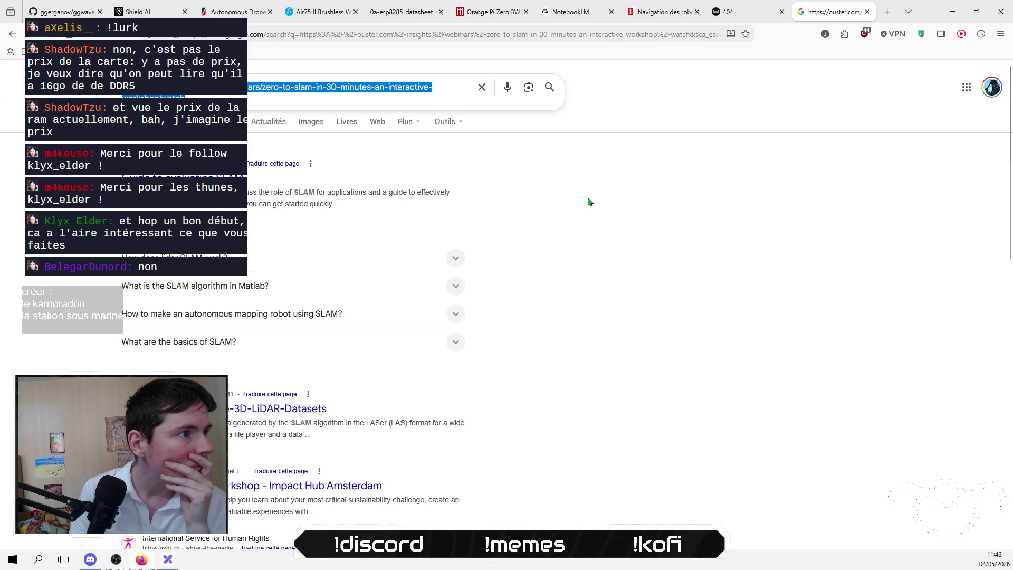
left_click(588, 202)
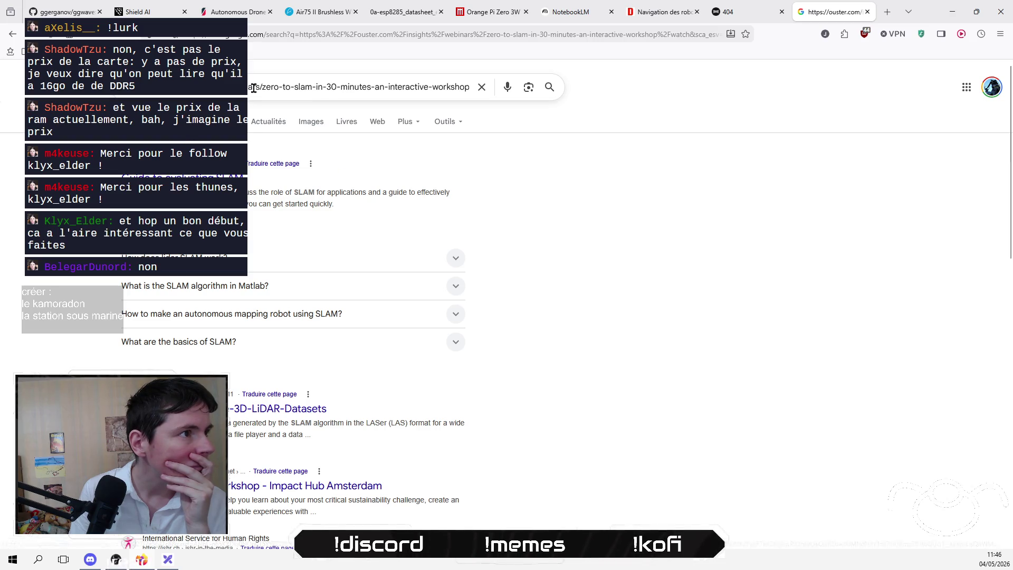
double_click(270, 87)
left_click(182, 177)
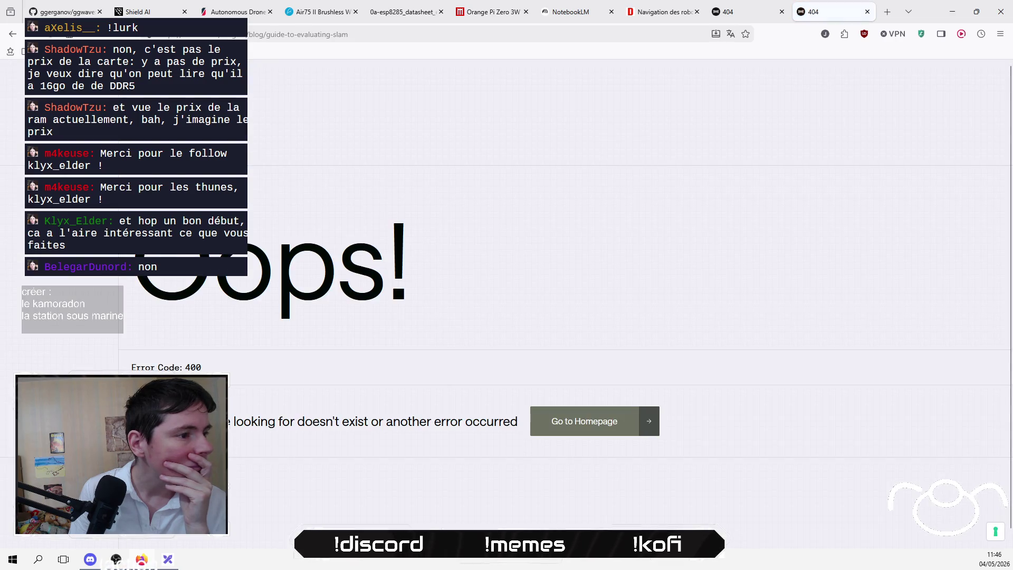
left_click(868, 13)
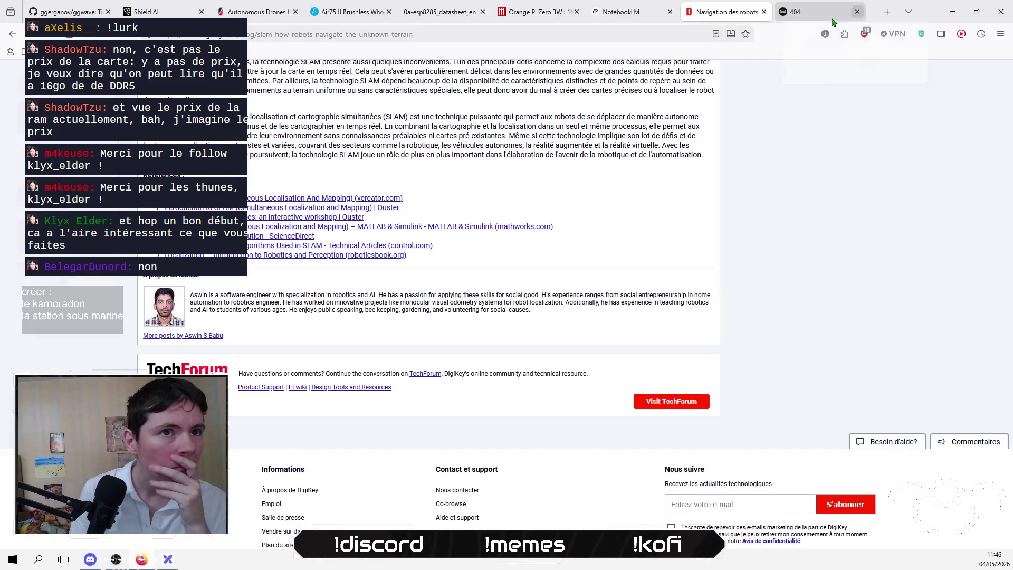
left_click(869, 13)
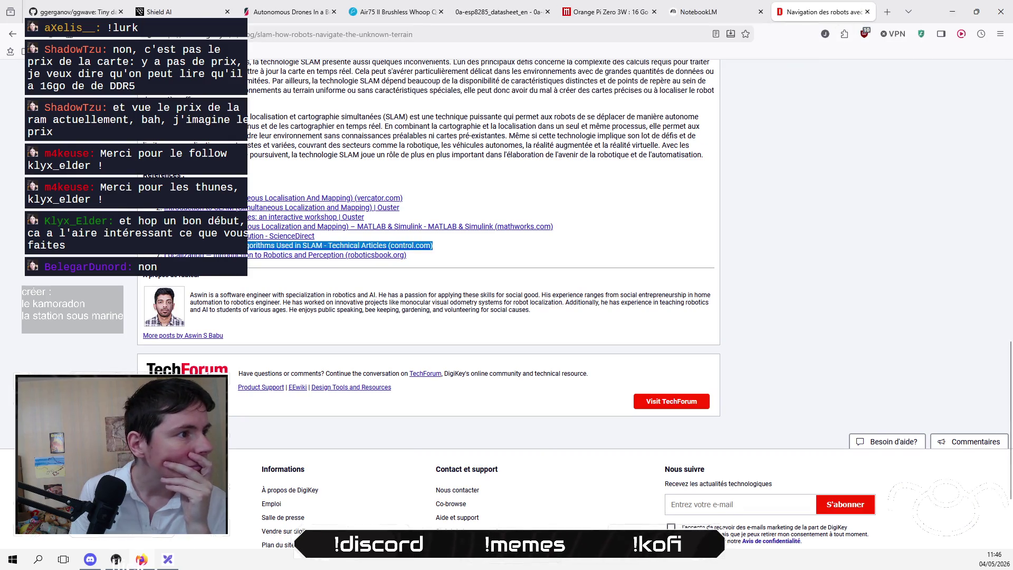
Step: Open reference 4, MathWorks' What Is SLAM, agreeing to privacy and dismissing the region prompt
scroll(169, 256, "up", 2)
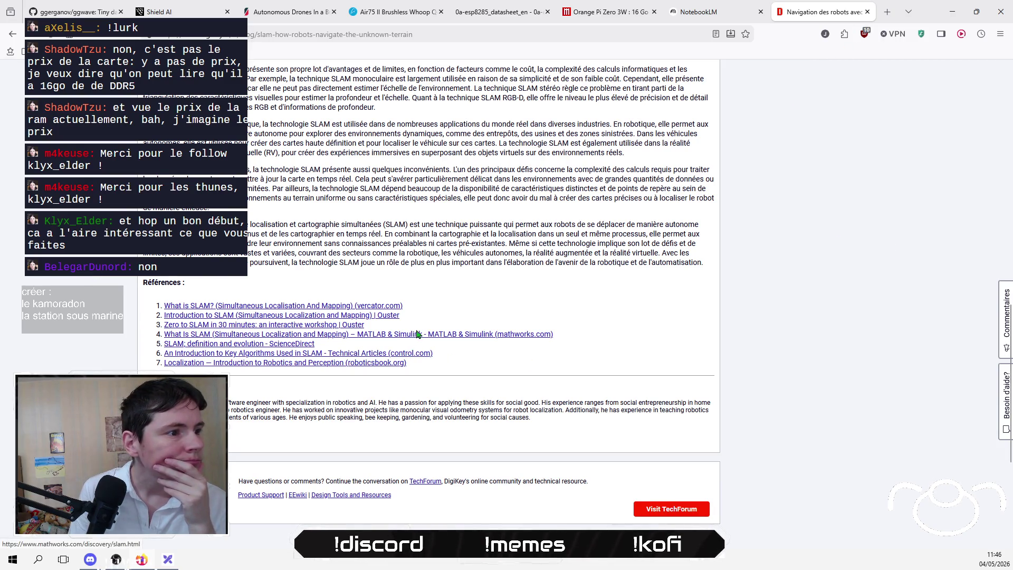
left_click(499, 341)
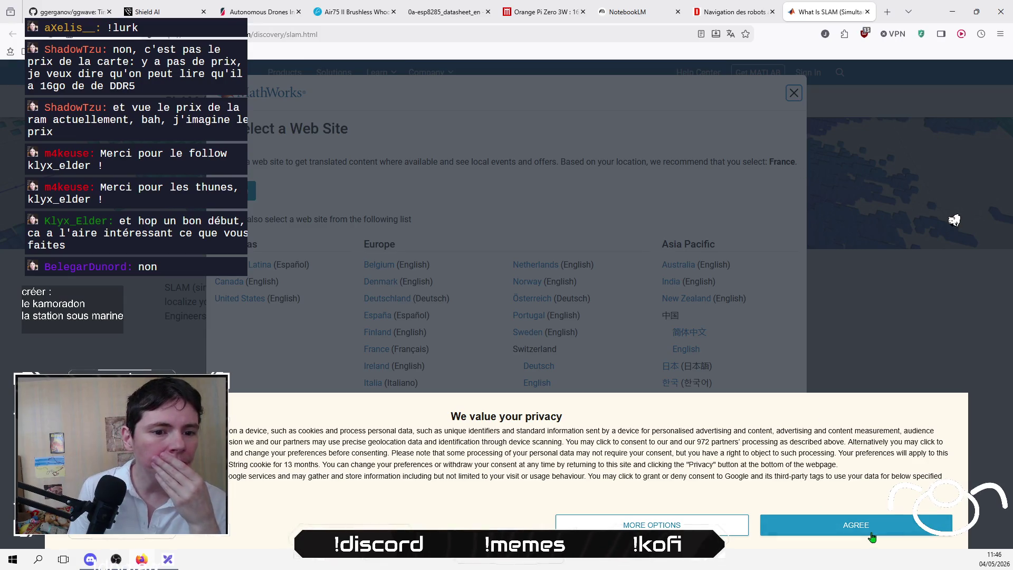
left_click(870, 531)
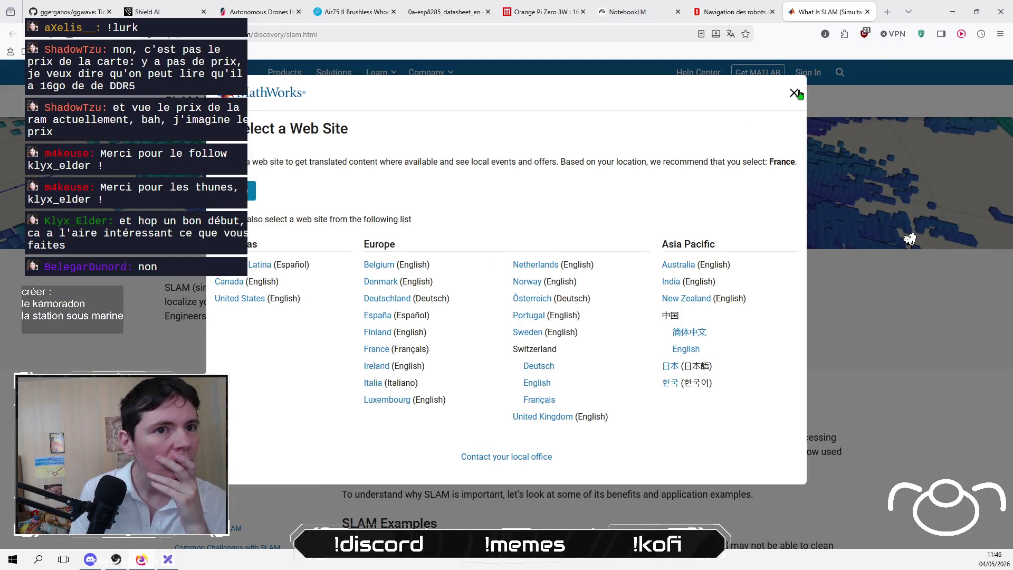
left_click(794, 93)
scroll(881, 253, "down", 3)
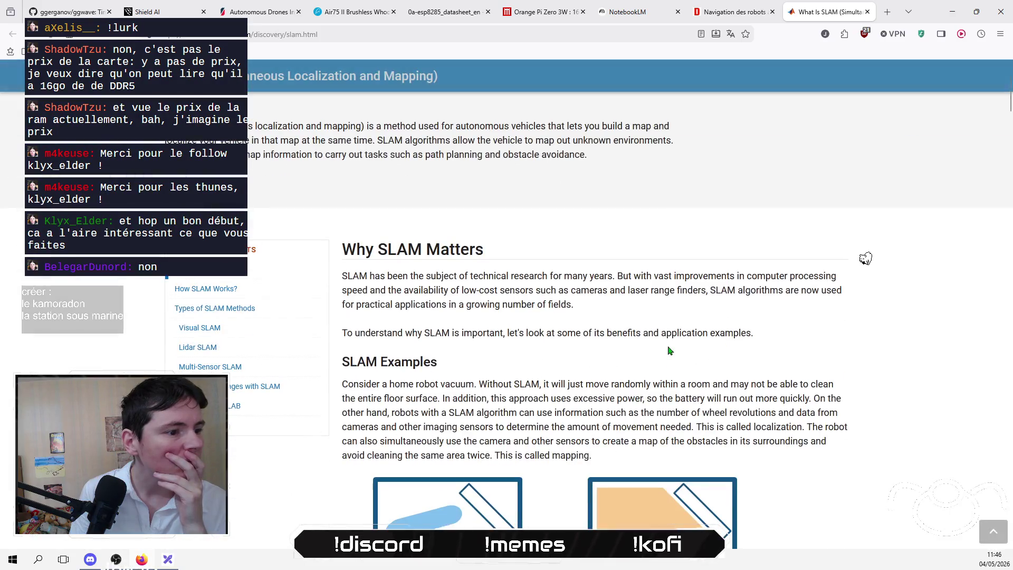
scroll(850, 263, "down", 3)
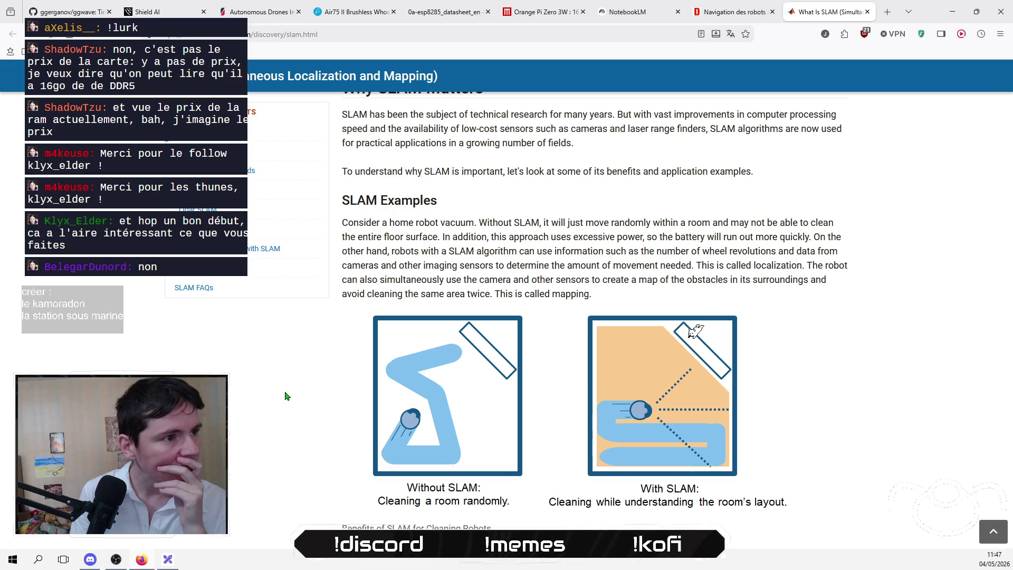
scroll(692, 331, "up", 1)
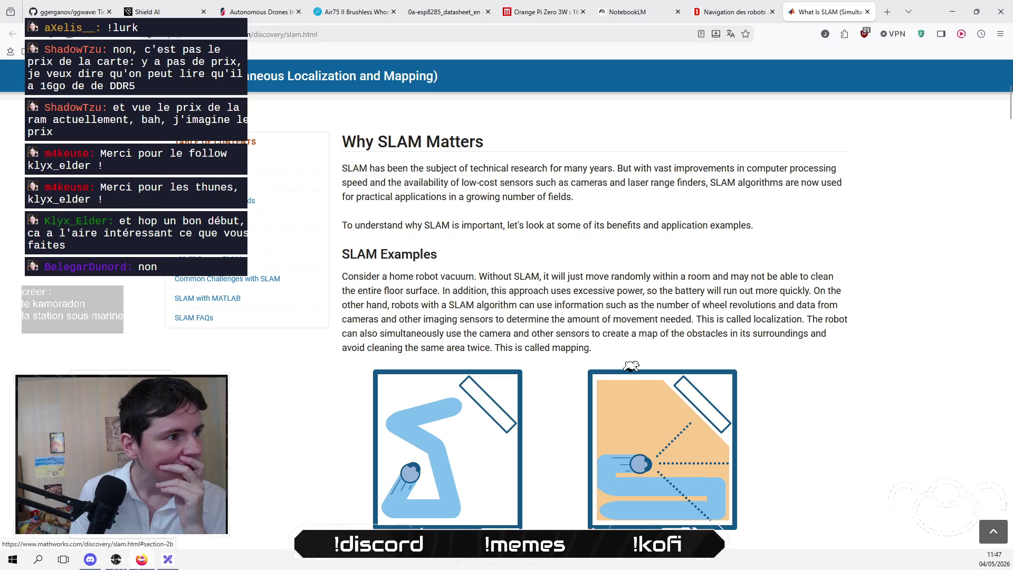
scroll(662, 361, "down", 5)
scroll(665, 361, "down", 3)
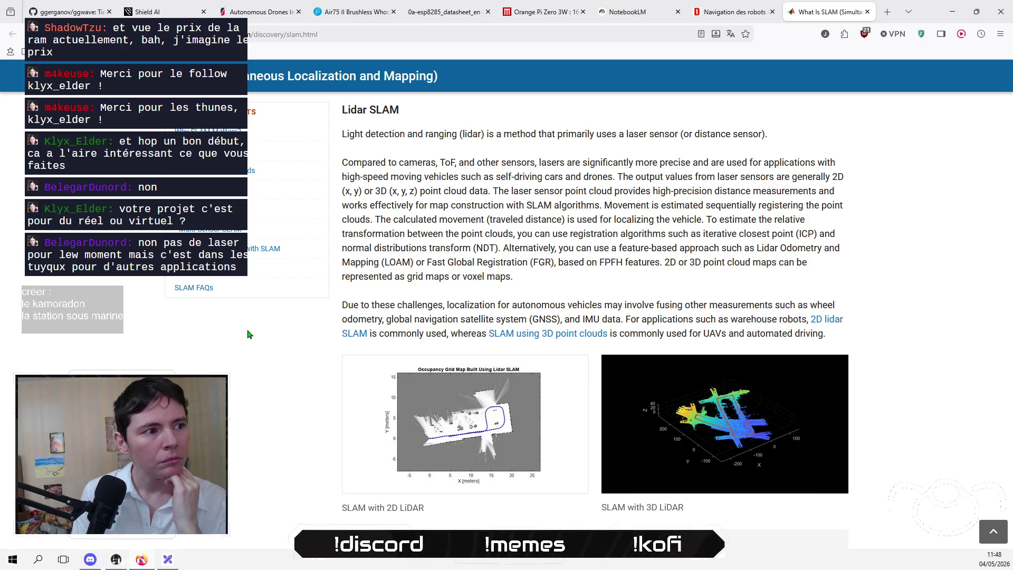
Step: Use the sidebar contents to reach the 'Common Challenges with SLAM' section
scroll(487, 471, "up", 10)
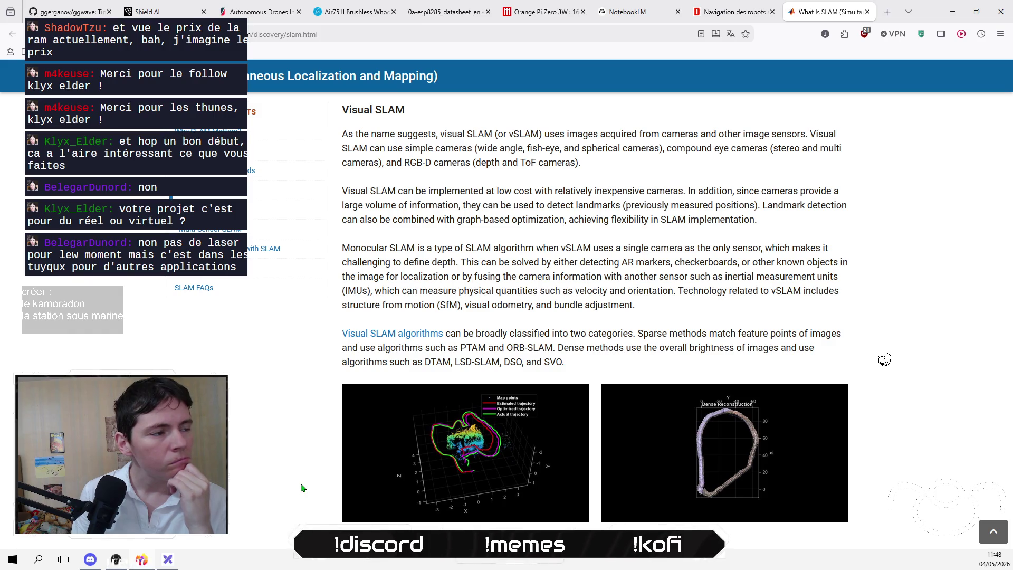
scroll(302, 487, "down", 3)
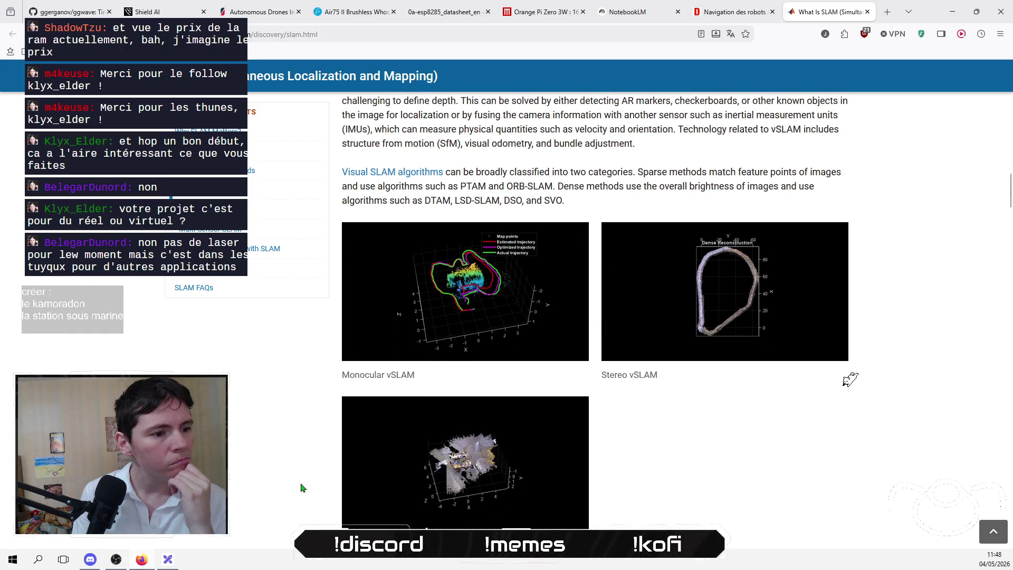
scroll(302, 487, "down", 2)
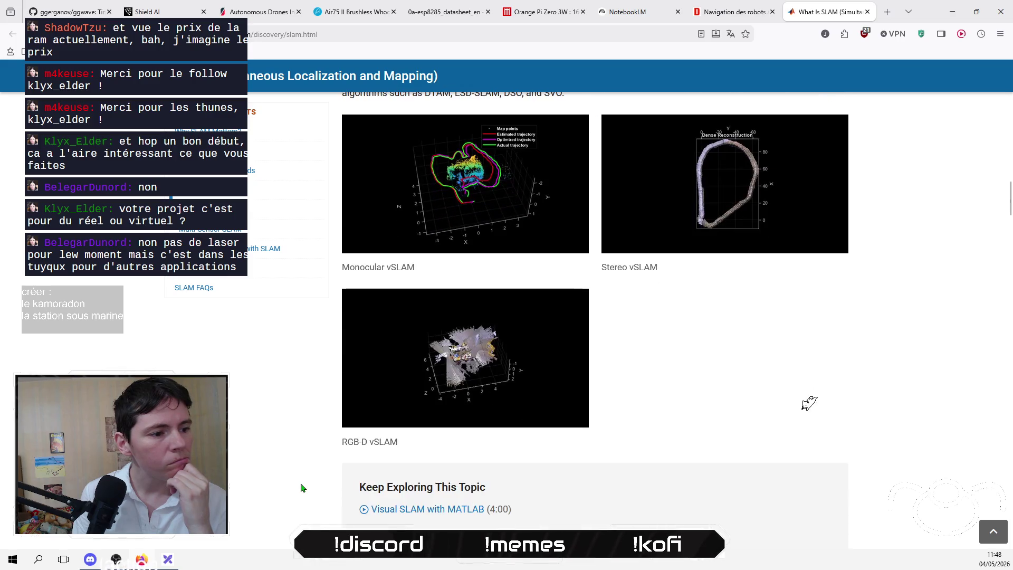
scroll(302, 487, "up", 1)
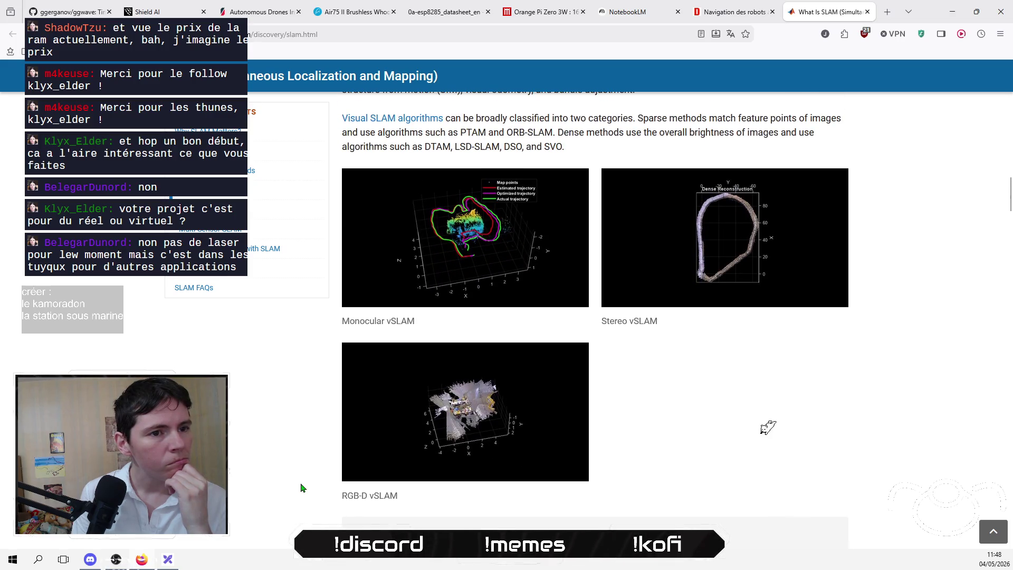
scroll(302, 487, "up", 1)
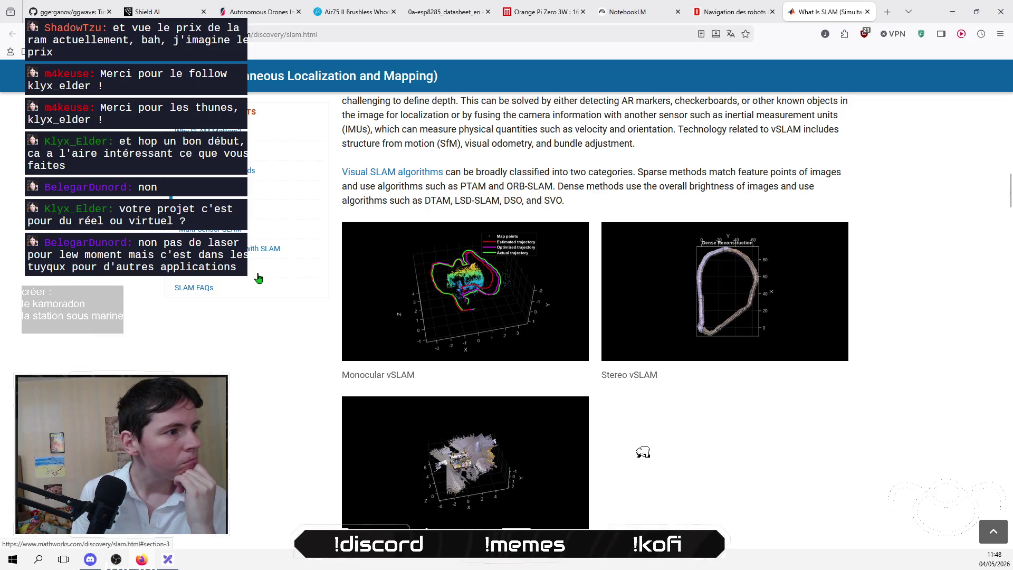
left_click(262, 249)
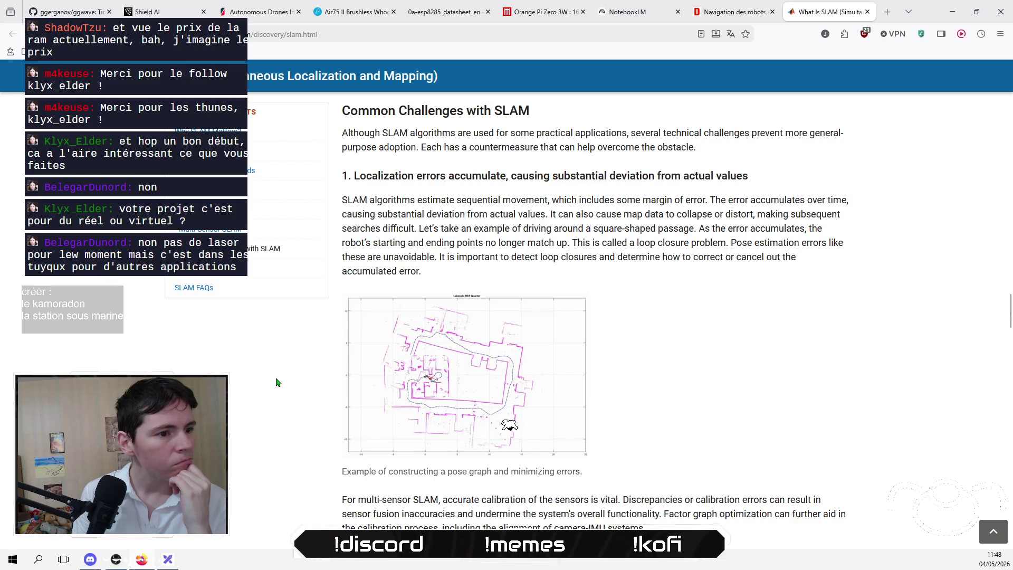
Step: Open the Lakeside RST Quarter pose-graph map in its own tab, then return to the article
right_click(455, 364)
left_click(556, 121)
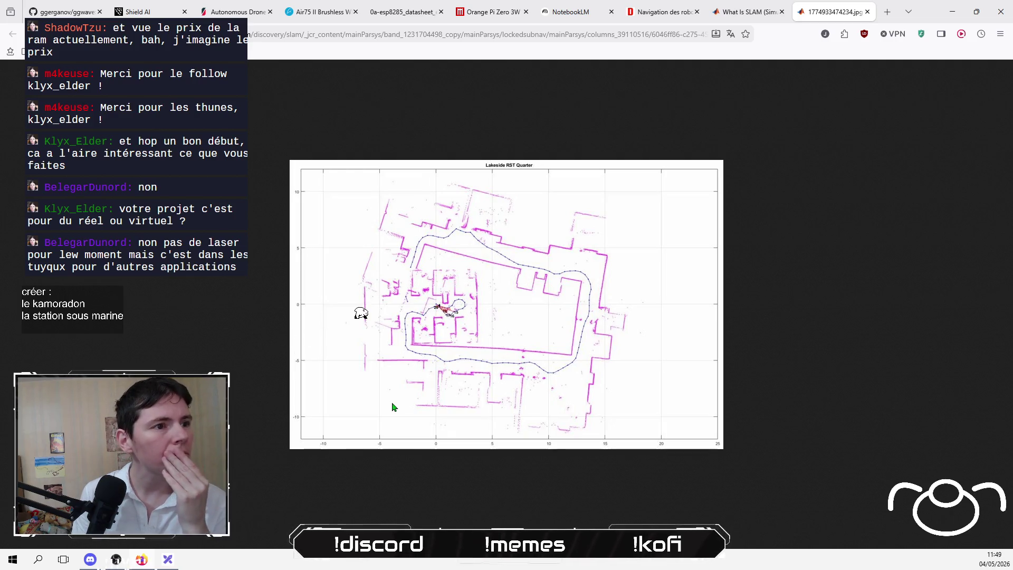
left_click(773, 15)
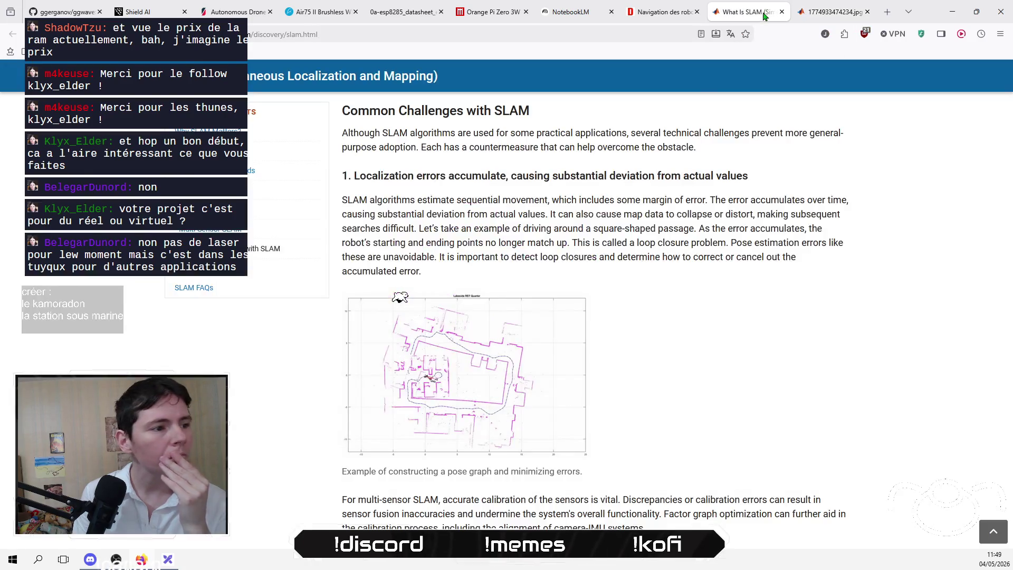
Step: Scroll to the localization-failure paragraph and read its opening lines
scroll(251, 432, "down", 5)
scroll(252, 432, "down", 5)
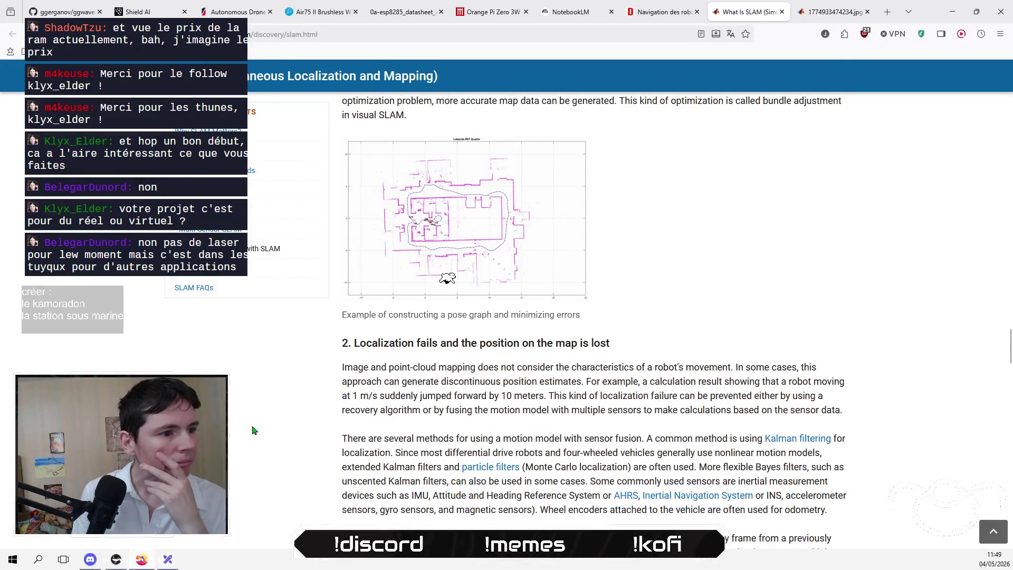
scroll(252, 430, "down", 2)
scroll(252, 431, "down", 2)
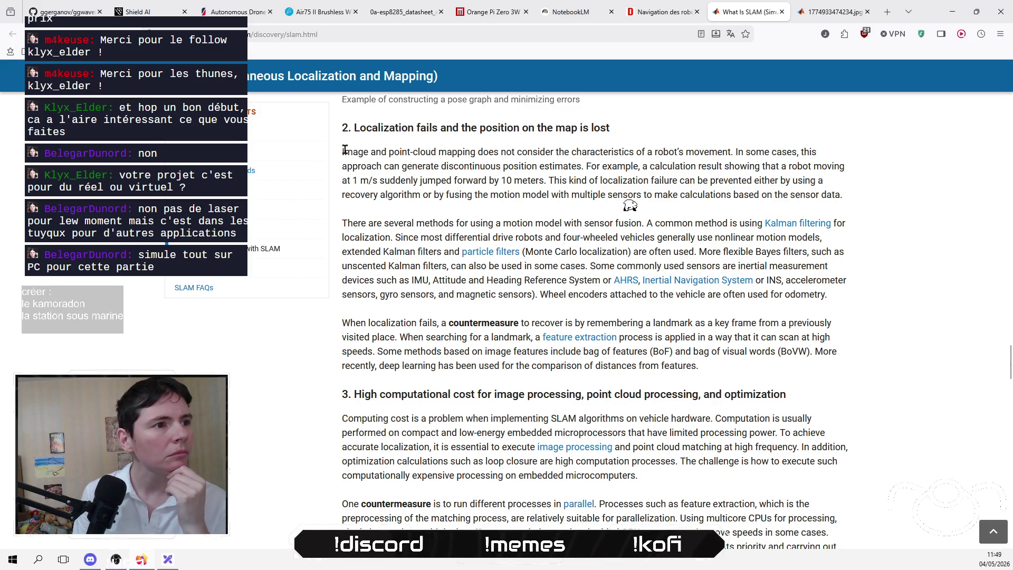
mouse_move(342, 150)
left_mouse_down()
mouse_move(756, 150)
mouse_move(559, 150)
mouse_move(417, 166)
mouse_move(605, 165)
mouse_move(481, 166)
mouse_move(463, 180)
mouse_move(549, 179)
mouse_move(522, 190)
mouse_move(625, 195)
left_mouse_up()
left_click(667, 207)
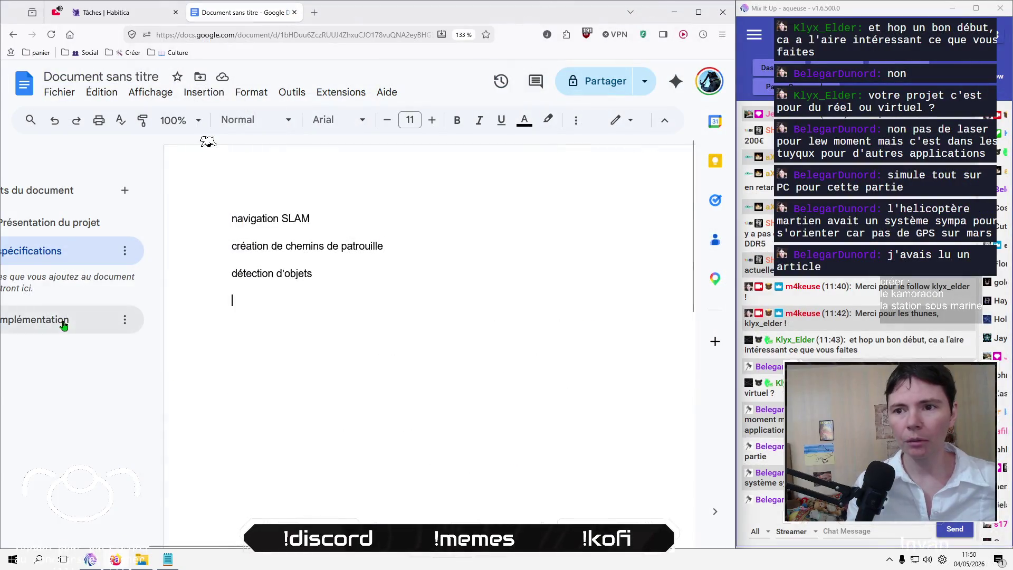
Step: Jump to the Implémentation section from the document outline
left_click(64, 320)
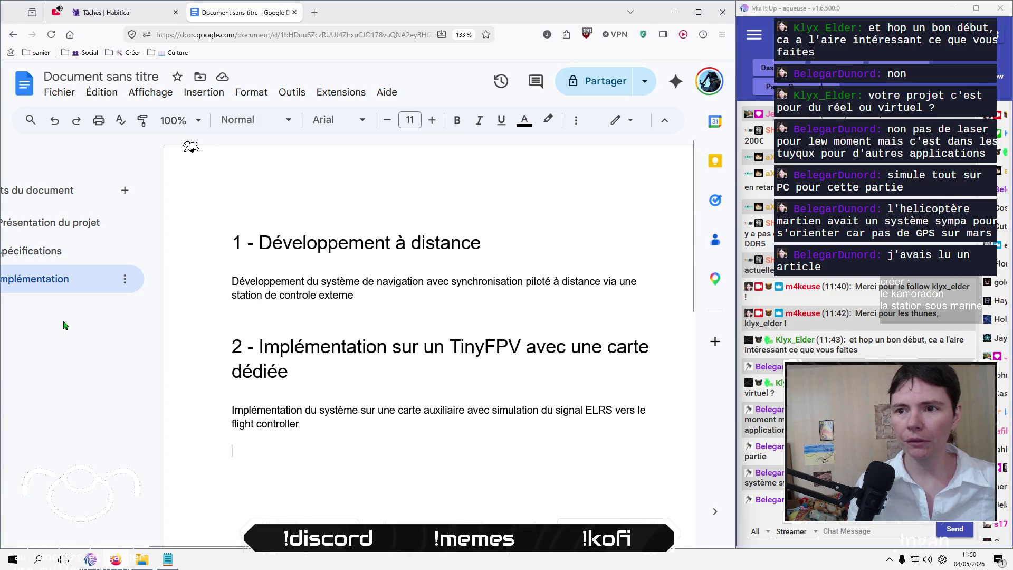
Step: At the end of the first paragraph, begin the parenthetical '(Unity / C# /'
left_click(547, 302)
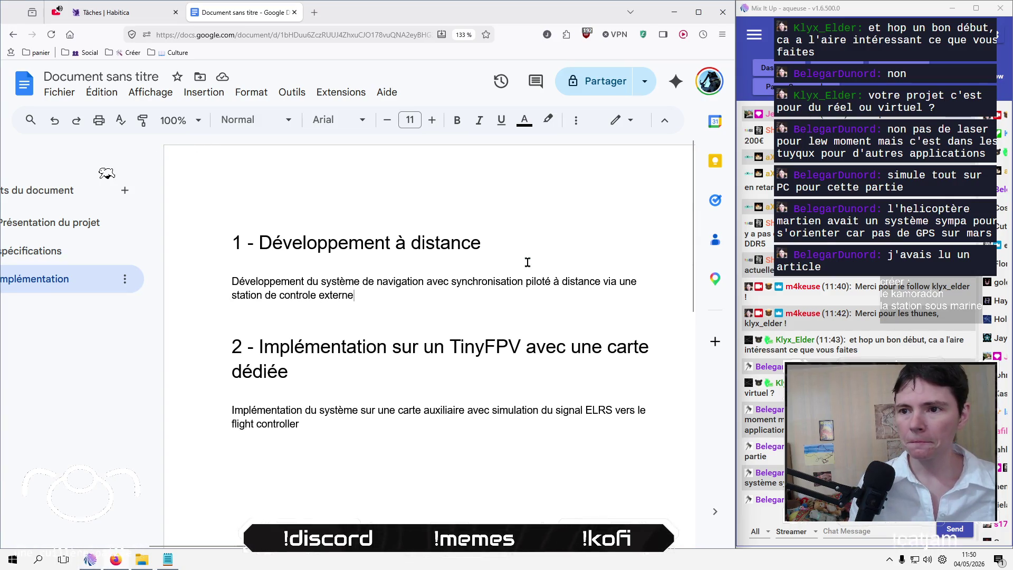
left_click(523, 245)
left_click(416, 299)
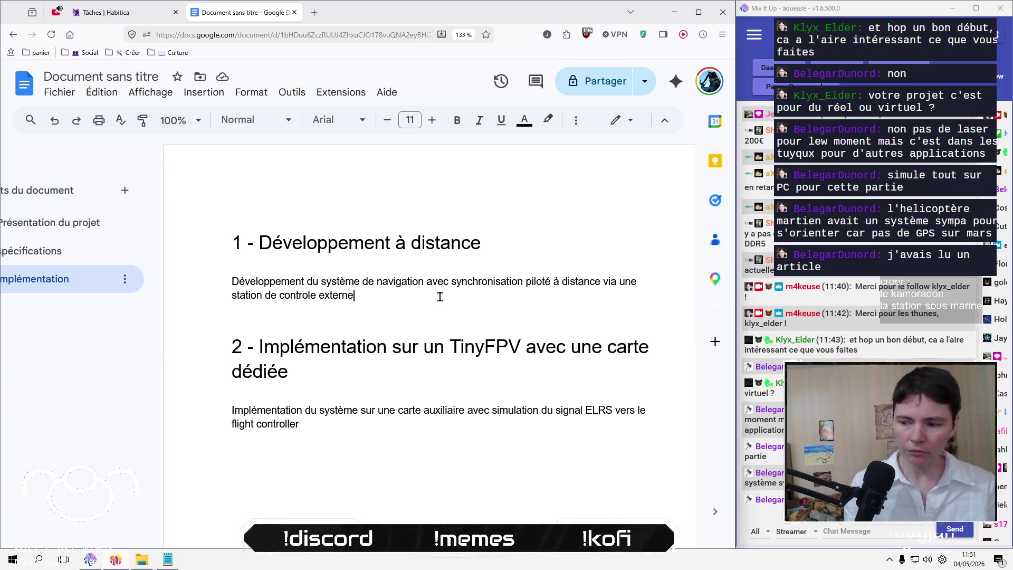
type("(")
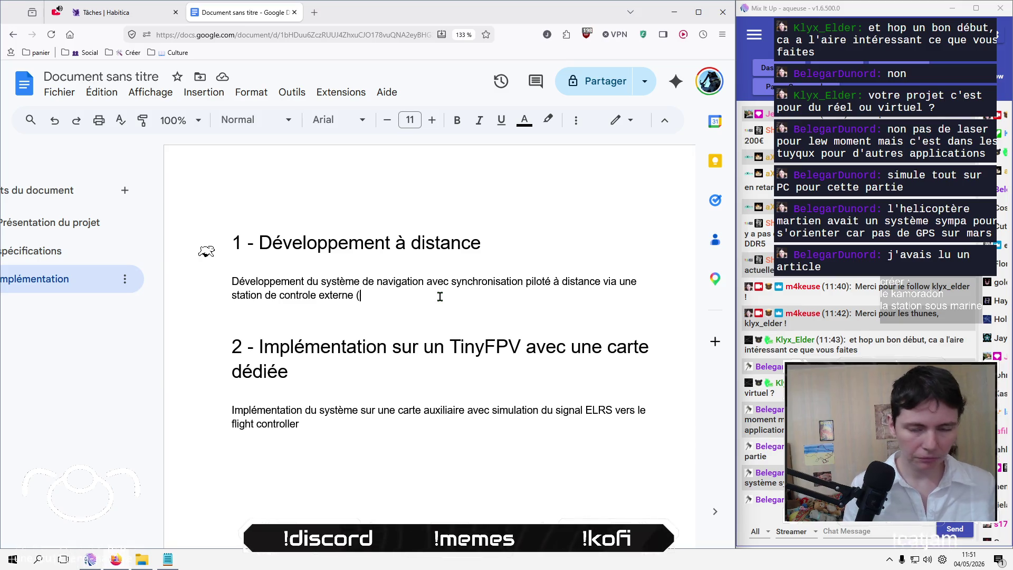
type("Unity ")
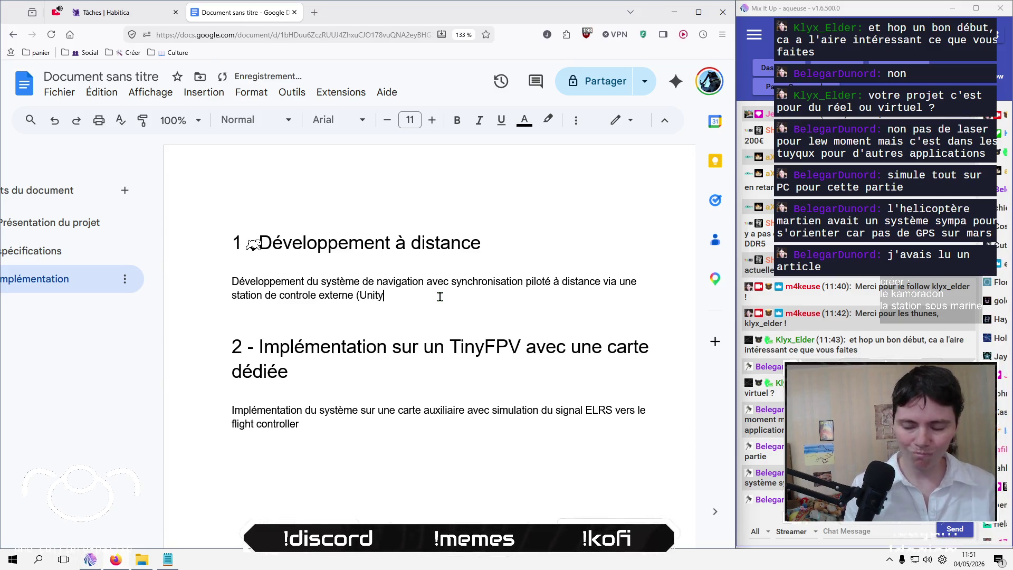
type("/ C")
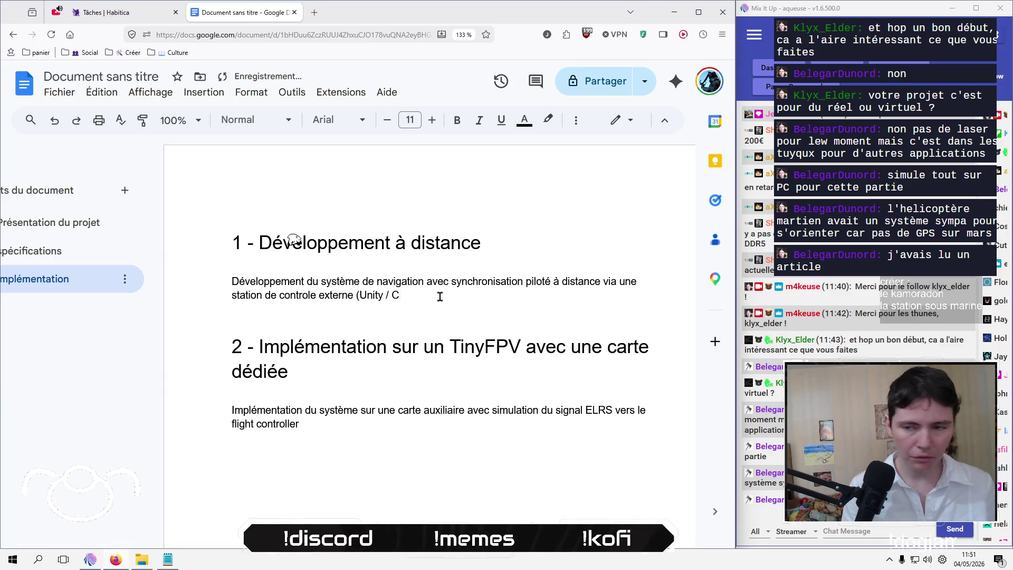
key("BackSpace")
type("@")
key("BackSpace")
type("C#")
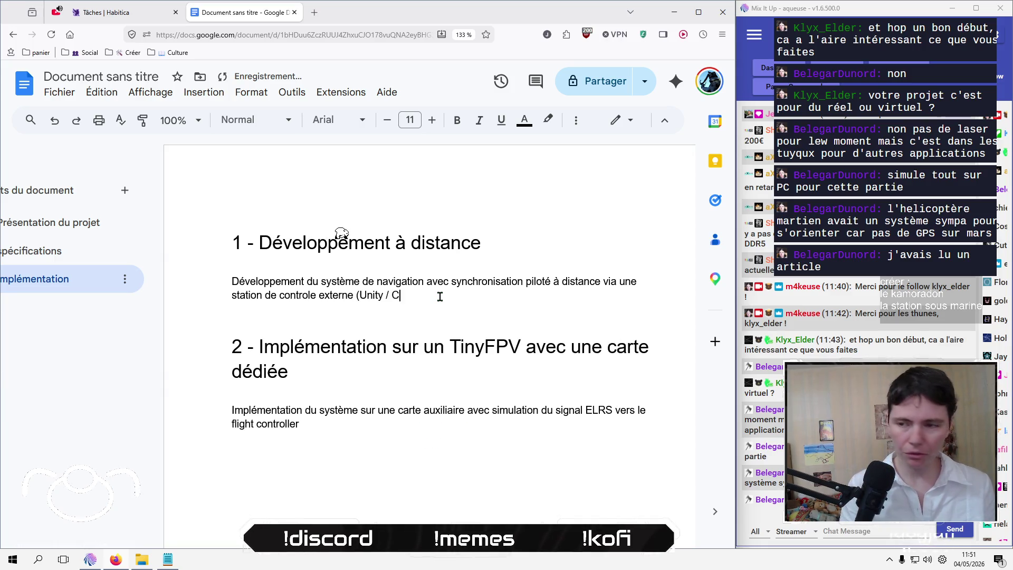
type(")")
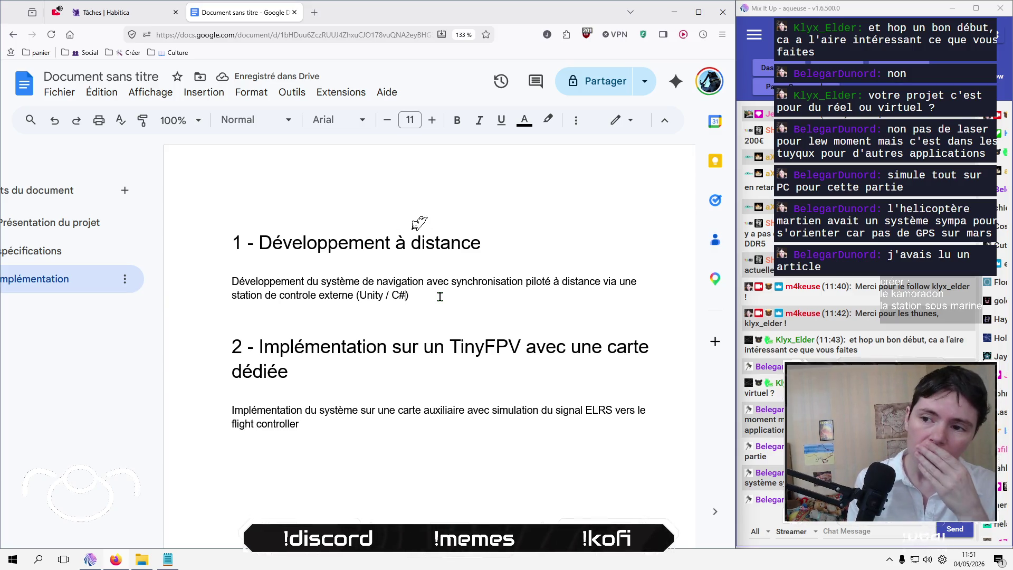
type(" /")
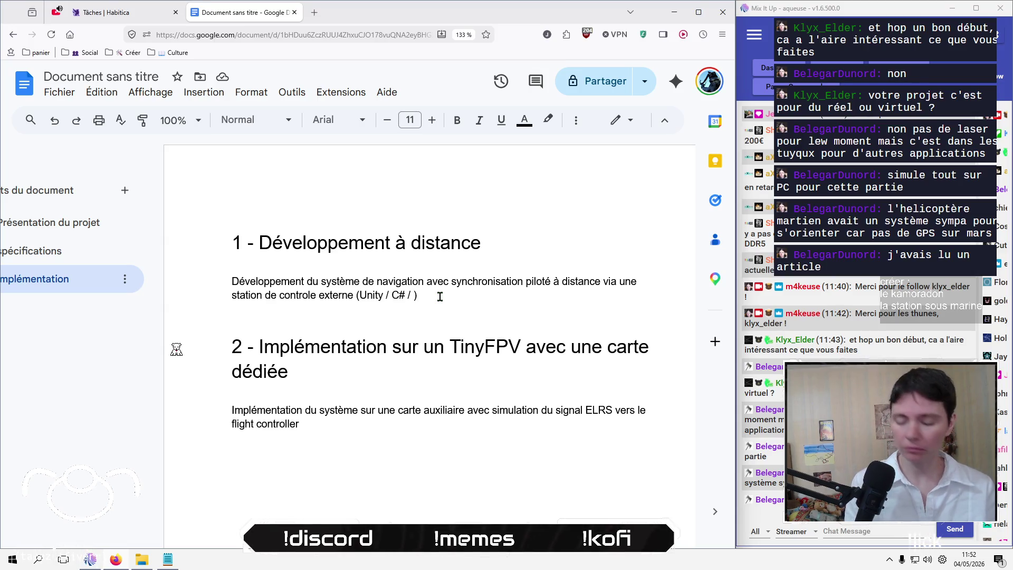
Step: Complete it with 'périphérique de communication LoRa ou PC'
type("périphérique ")
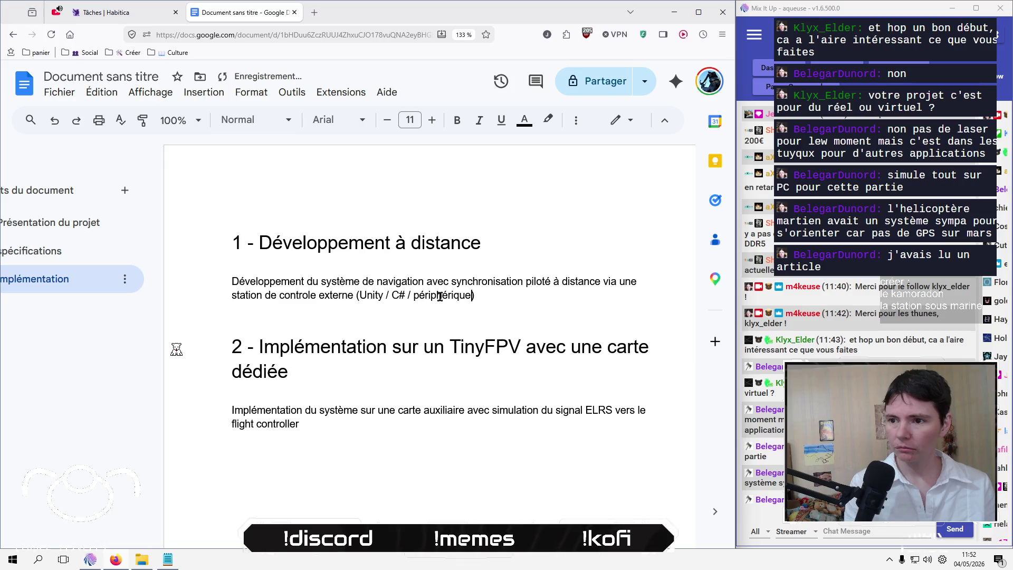
type("de commun")
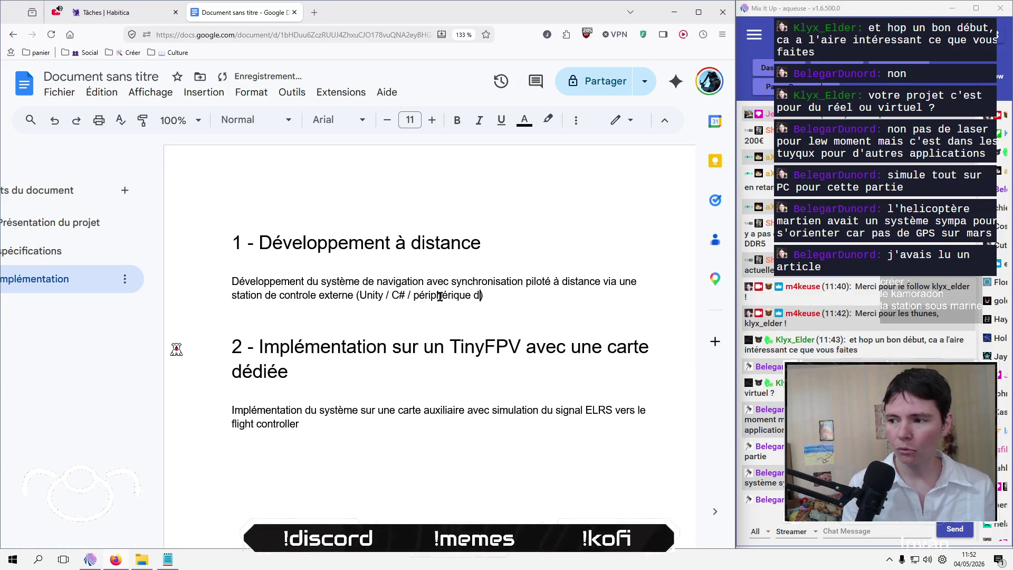
type("ication ")
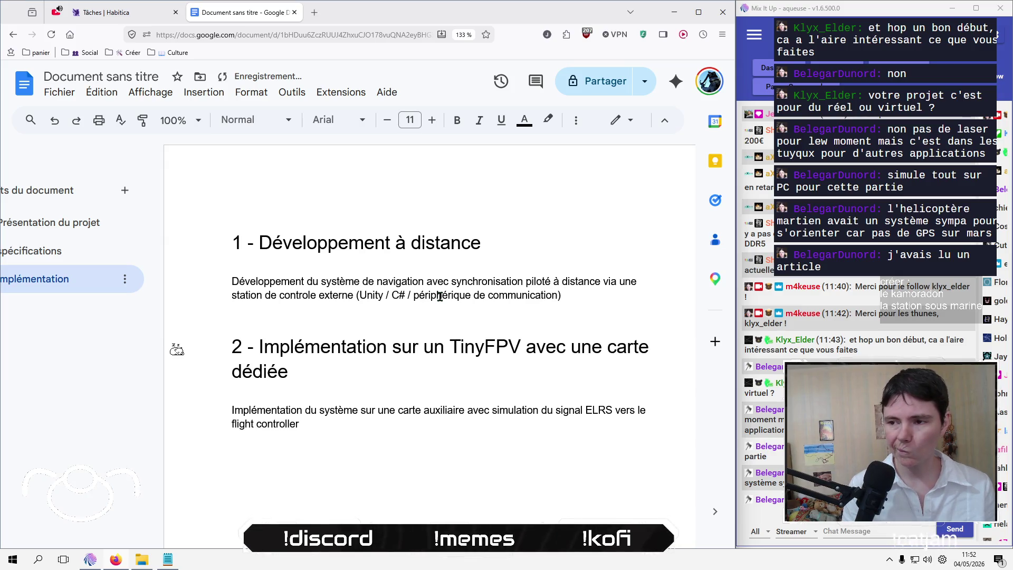
type("LoRa")
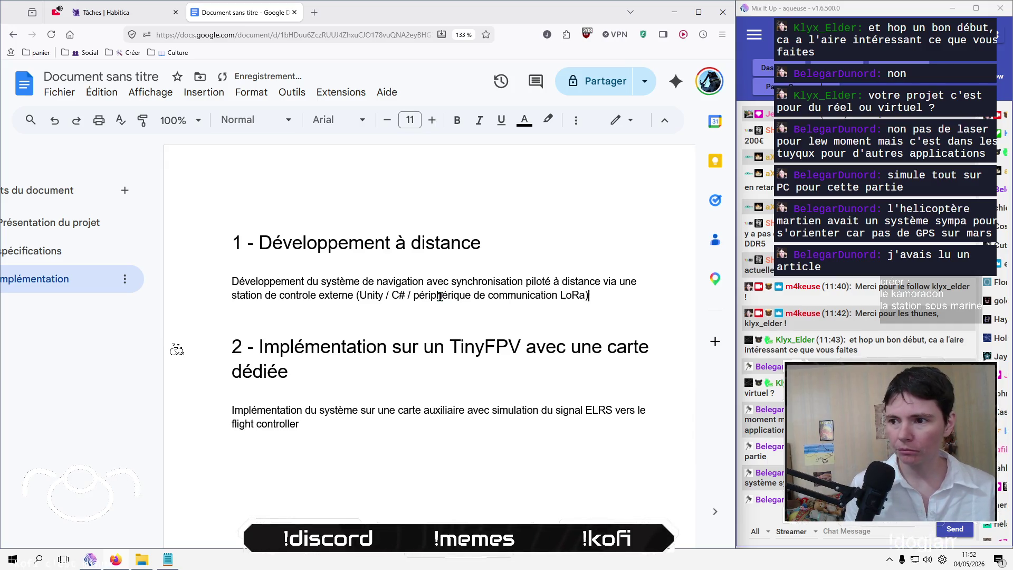
key("Left")
key("Left")
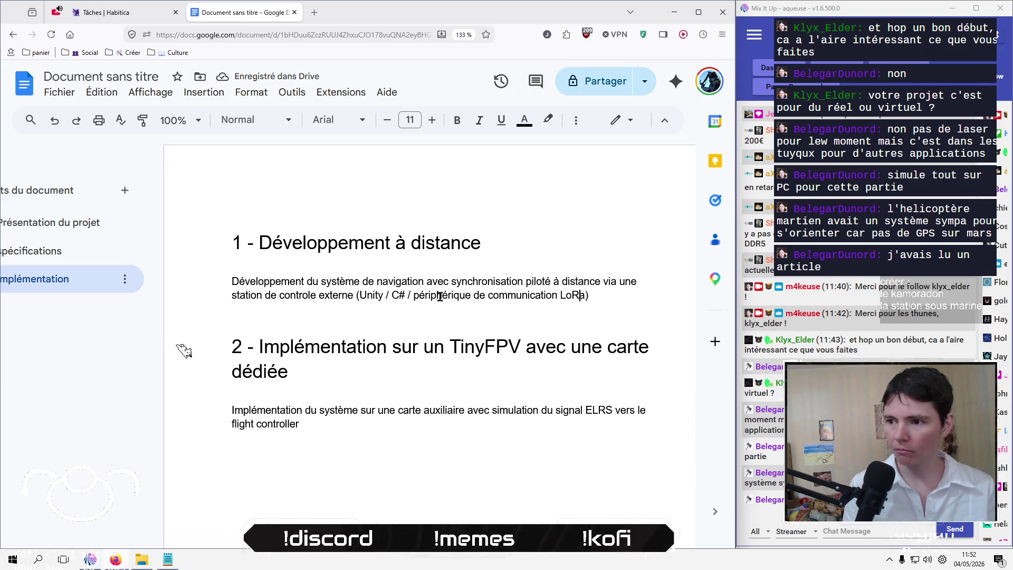
type("p")
key("BackSpace")
type("ou PC")
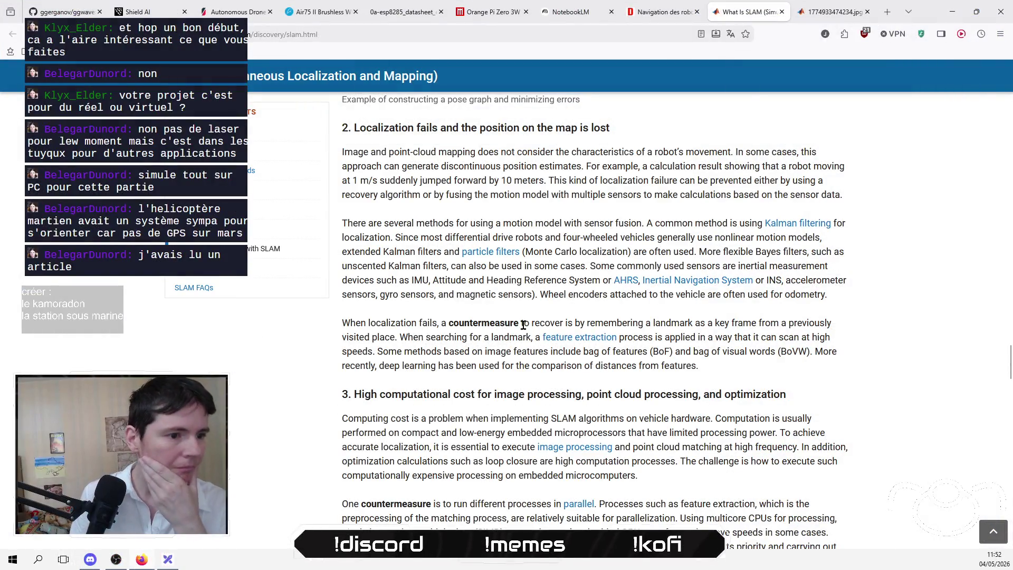
Step: Jump to the SLAM FAQs section of the MathWorks page
scroll(525, 334, "down", 5)
scroll(525, 331, "down", 2)
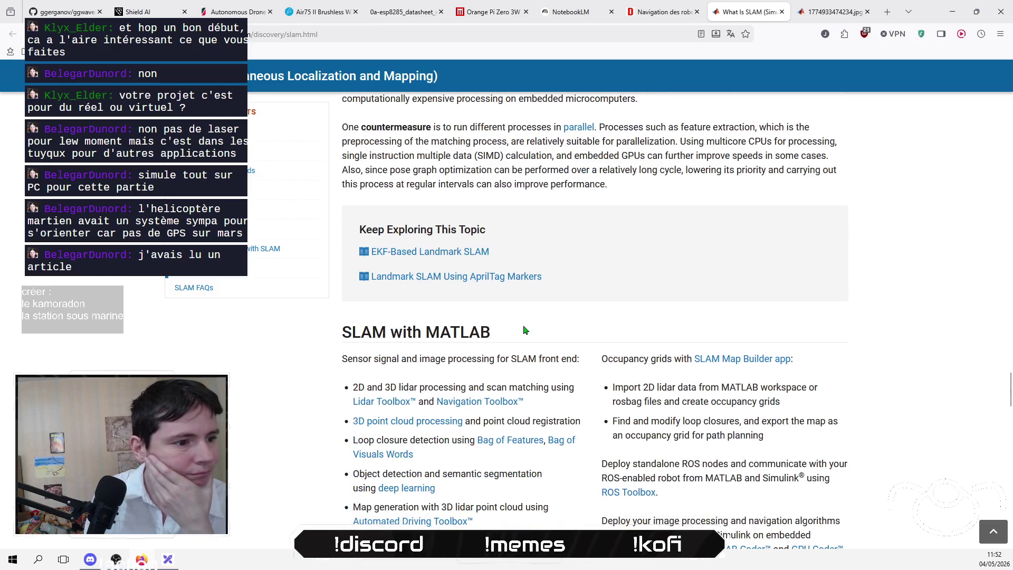
scroll(526, 330, "down", 1)
scroll(526, 330, "down", 1)
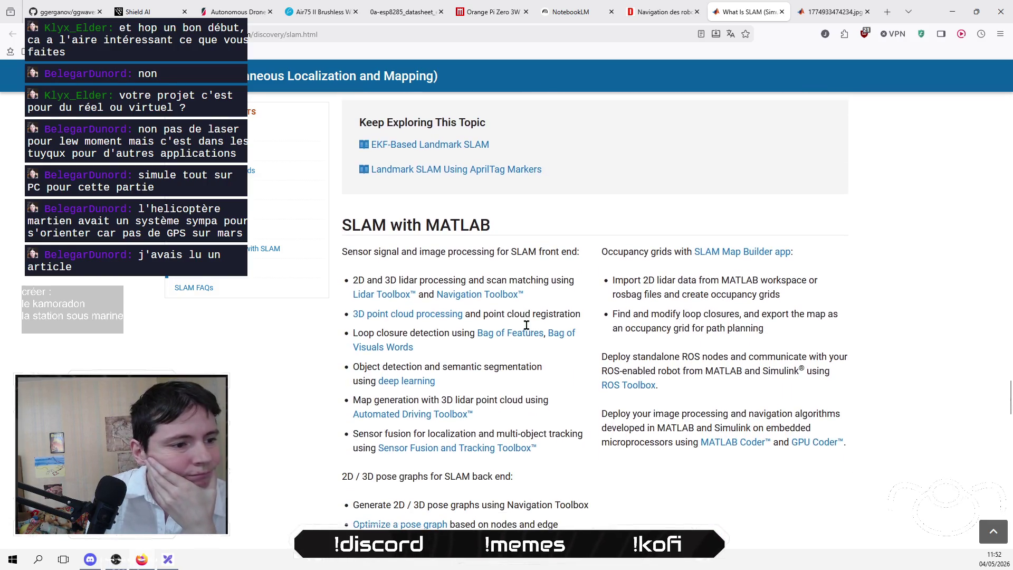
scroll(526, 327, "down", 2)
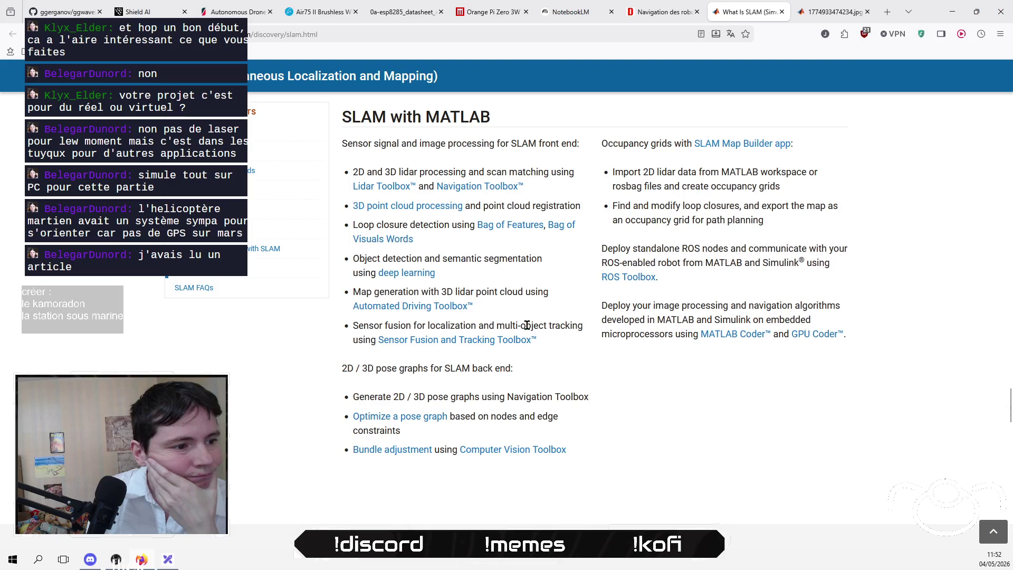
scroll(526, 325, "up", 15)
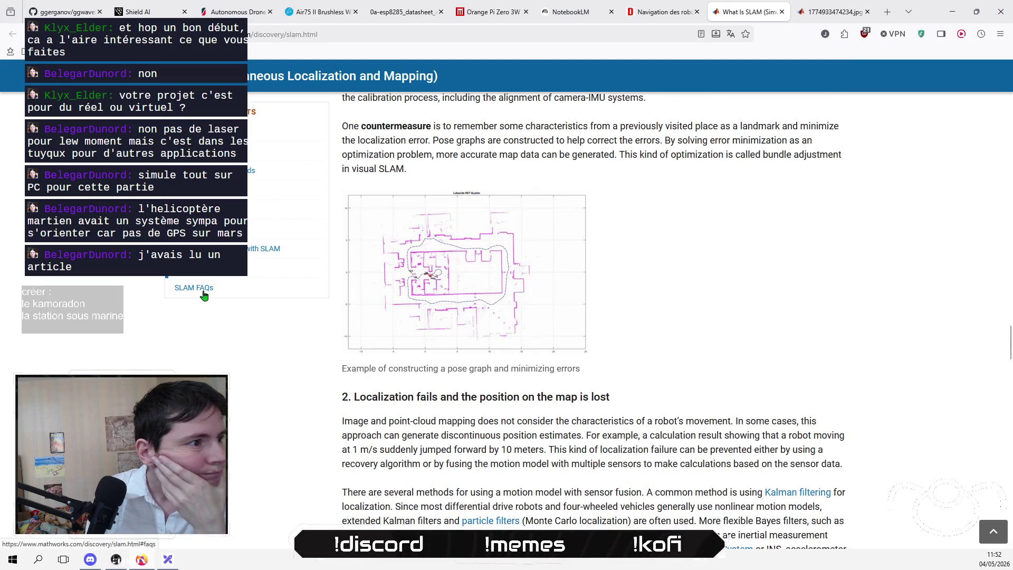
left_click(202, 291)
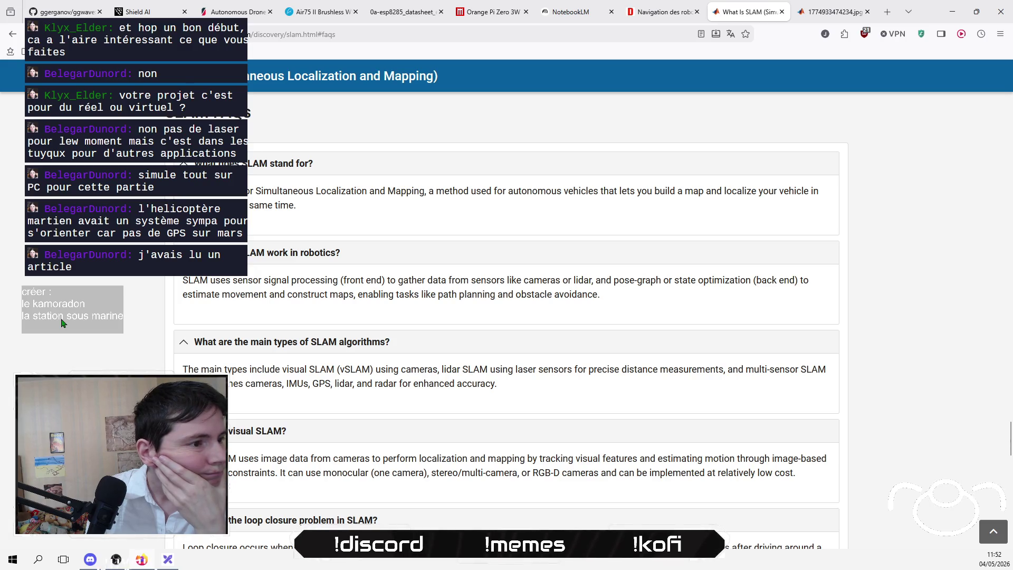
Step: Copy the FAQ answer explaining visual SLAM
scroll(62, 323, "down", 3)
scroll(62, 323, "down", 2)
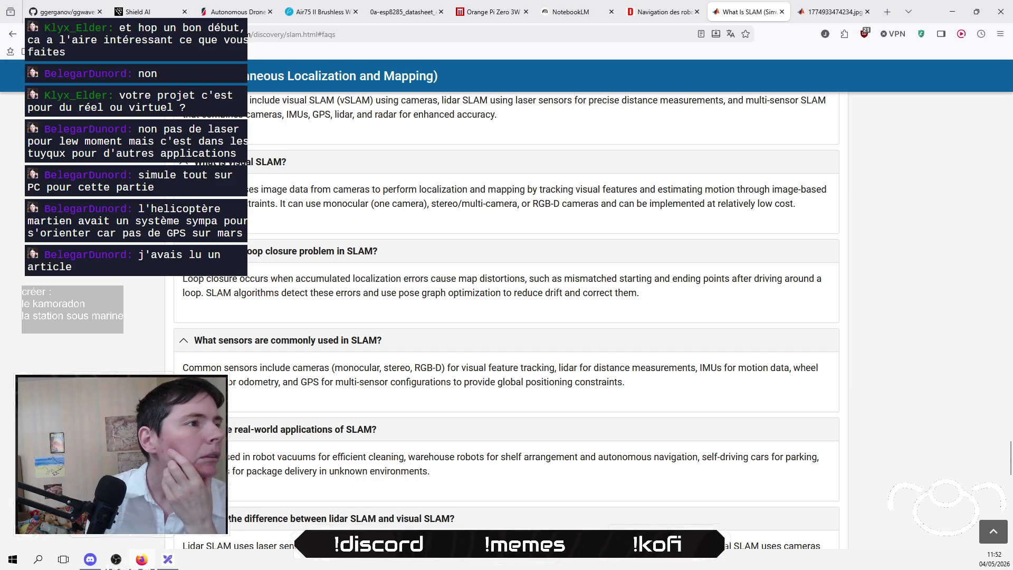
left_click_drag(183, 189, 795, 203)
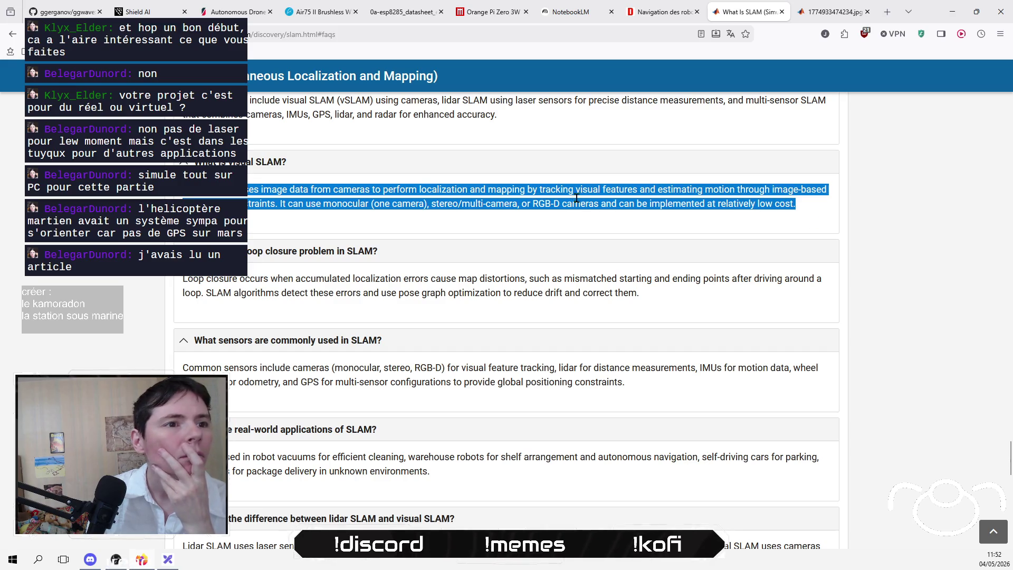
right_click(610, 193)
left_click(654, 200)
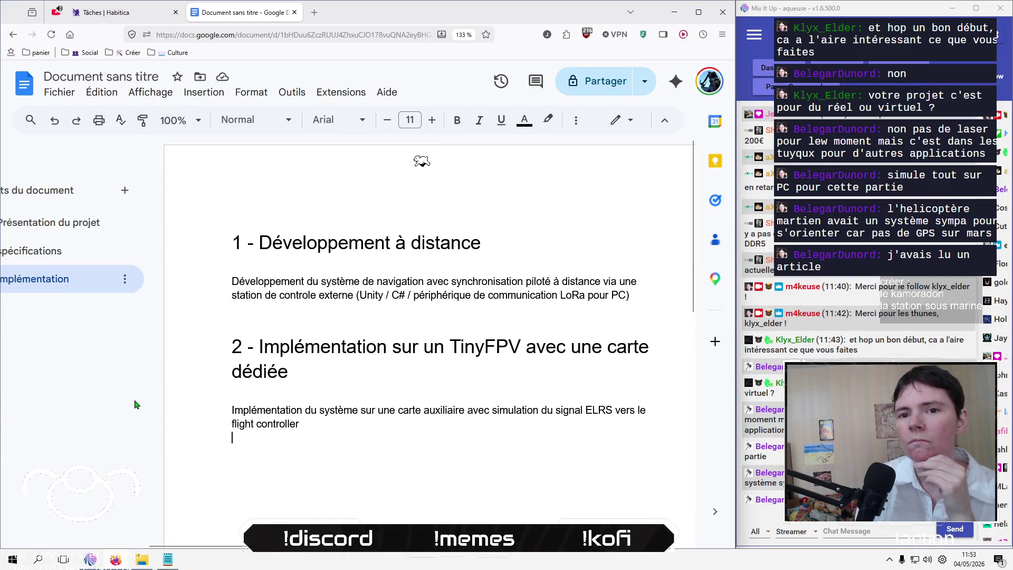
Step: Paste the visual SLAM explanation on a new line below 'navigation SLAM'
left_click(134, 251)
left_click(385, 224)
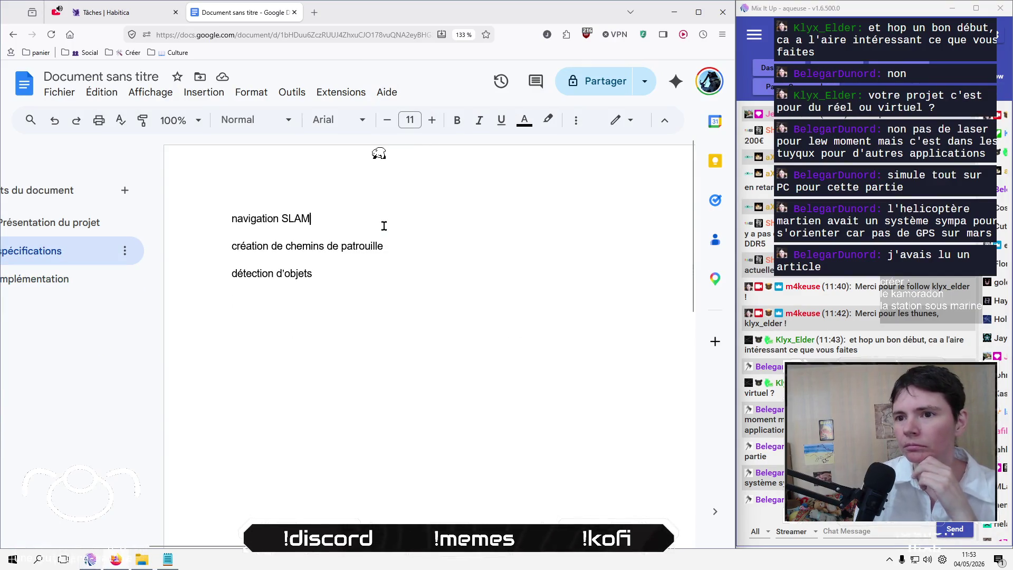
type(":")
key("BackSpace")
key("BackSpace")
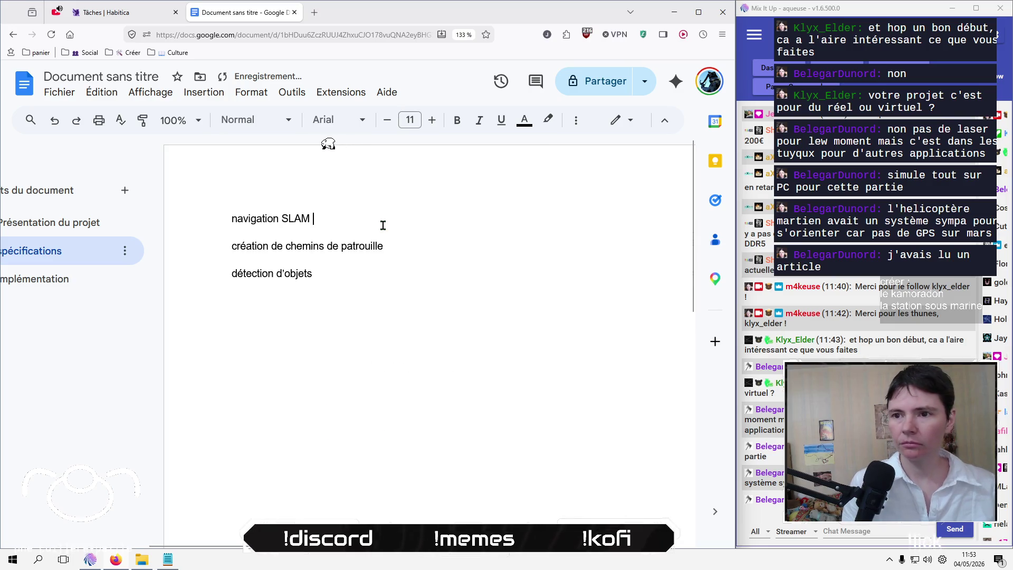
key("Return")
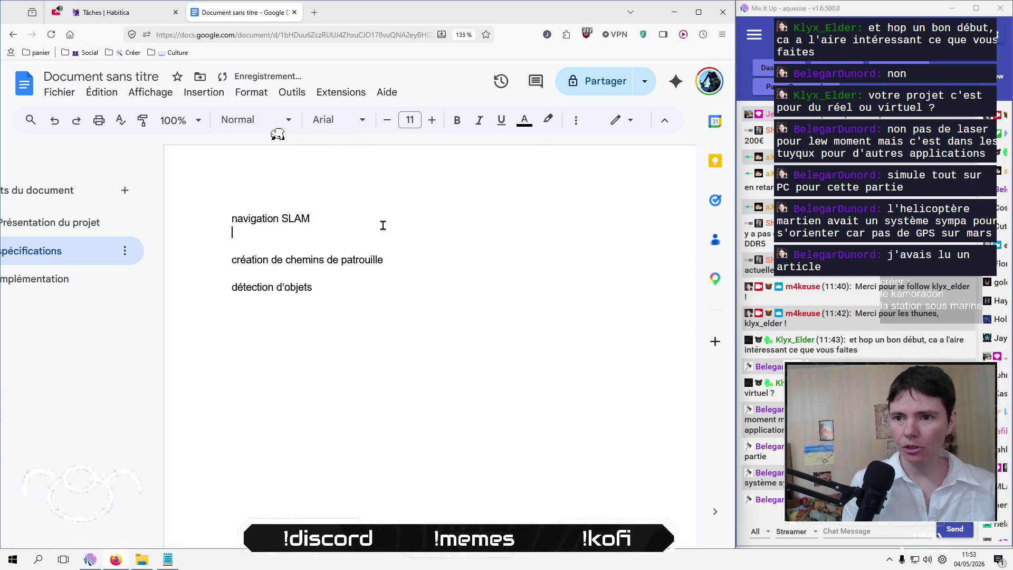
type("Visual SLAM uses image data from cameras to perform localization and mapping by tracking visual features and estimating motion through image-based geometric constraints. It can use monocular (one camera), stereo/multi-camera, or RGB-D cameras and can be implemented at relatively low cost.")
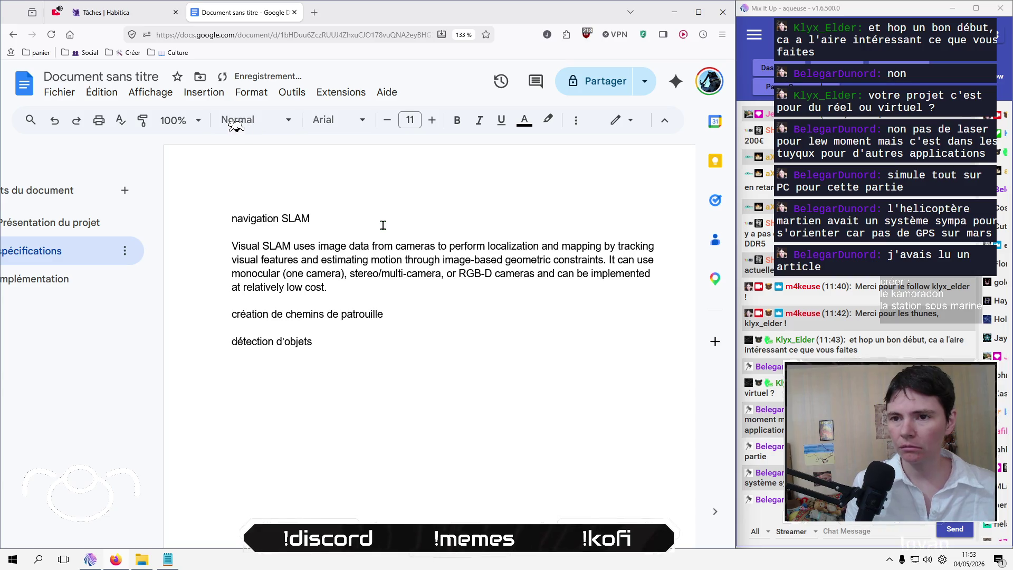
Step: Format the 'navigation SLAM' line as a Titre 1 heading
key("Up")
key("Up")
key("Up")
key("shift+End")
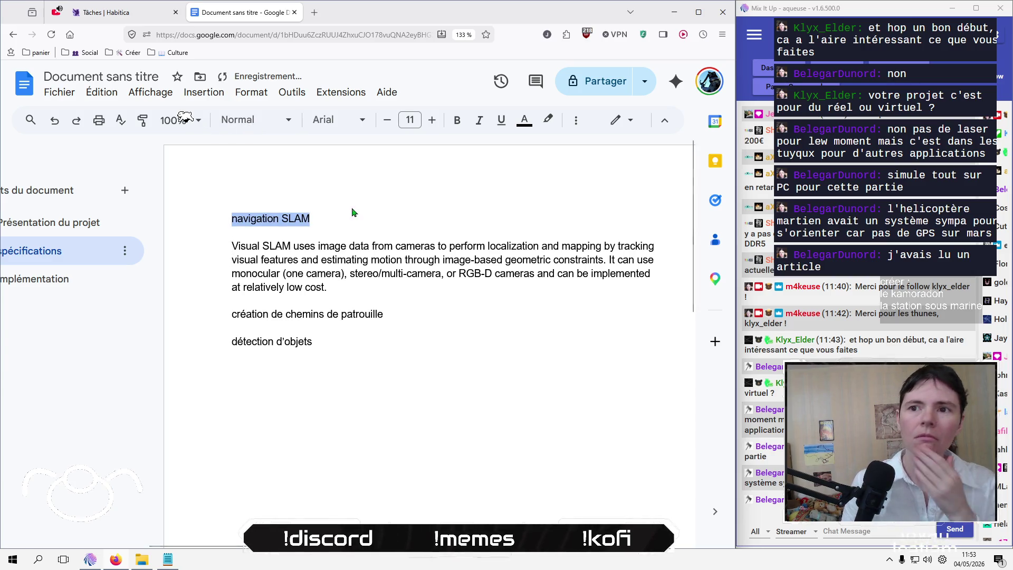
left_click(253, 119)
left_click(287, 327)
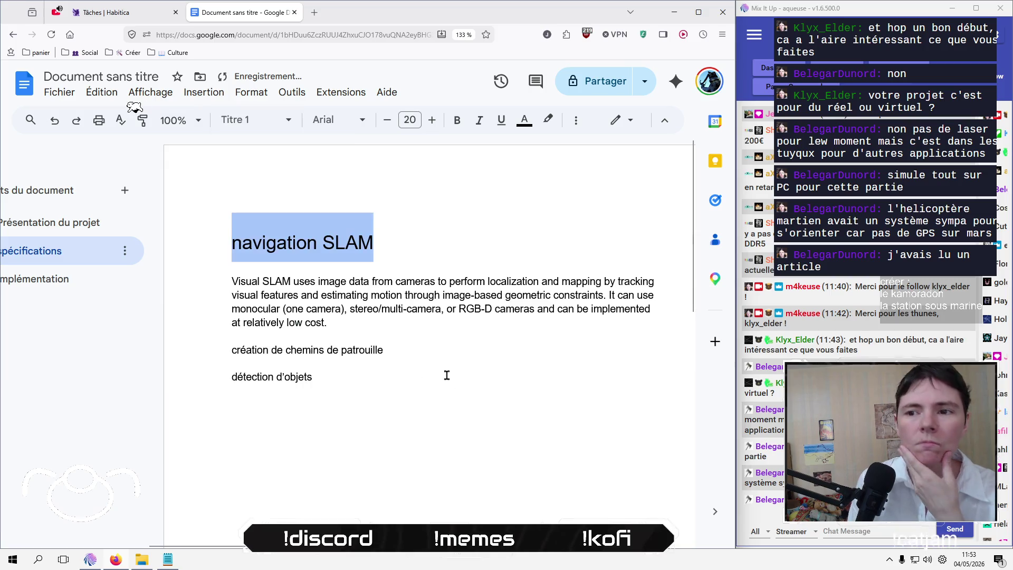
left_click(418, 338)
Step: Add blank lines after 'création de chemins de patrouille' and around 'détection d'objets'
left_click(439, 356)
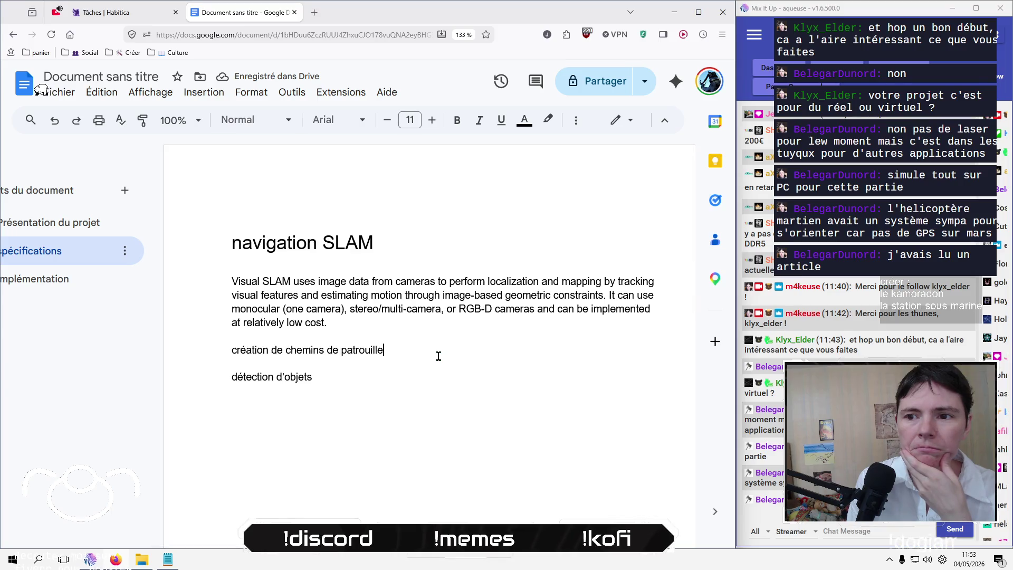
key("Return")
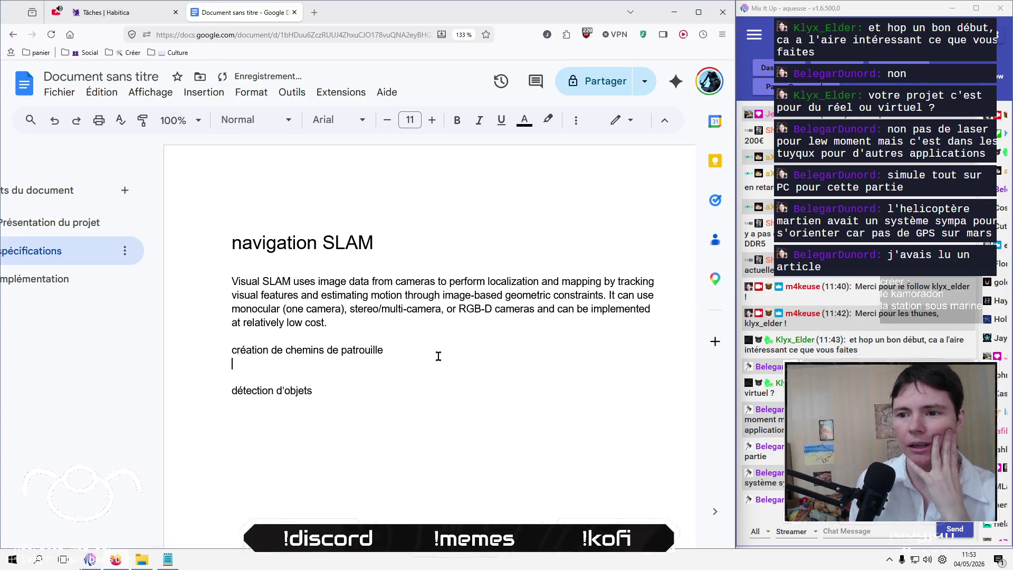
key("Down")
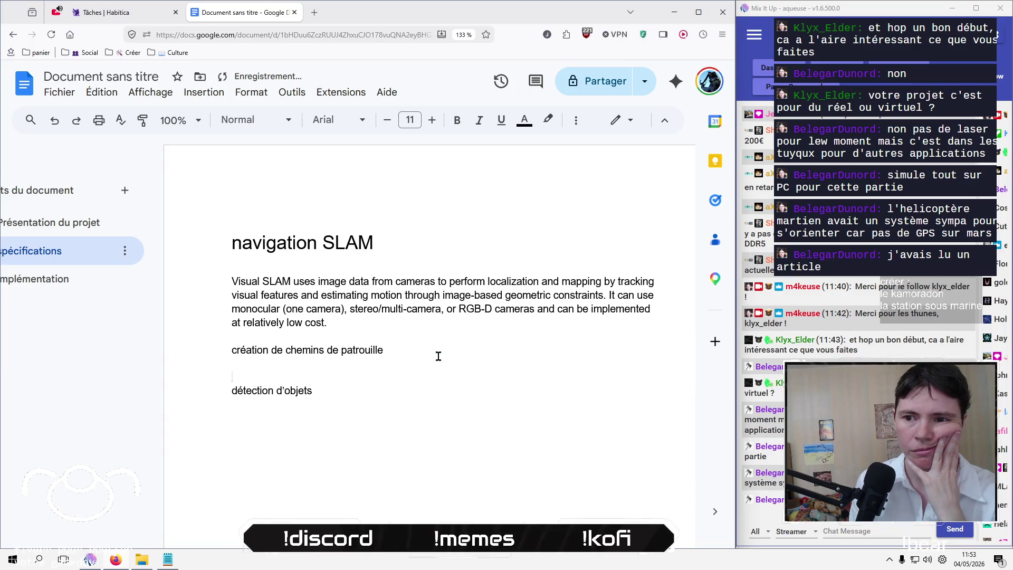
key("Down")
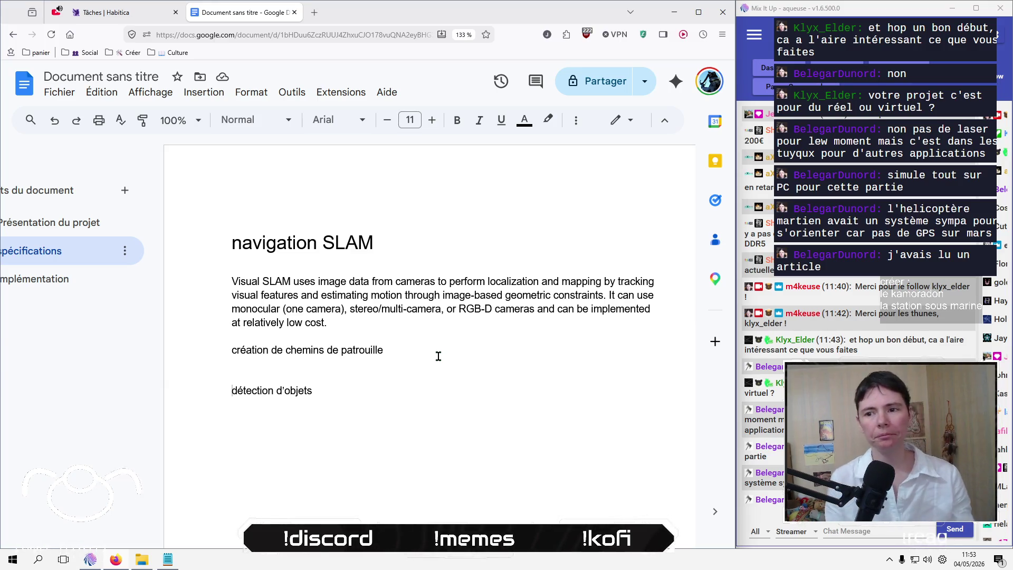
key("shift+End")
left_click(396, 429)
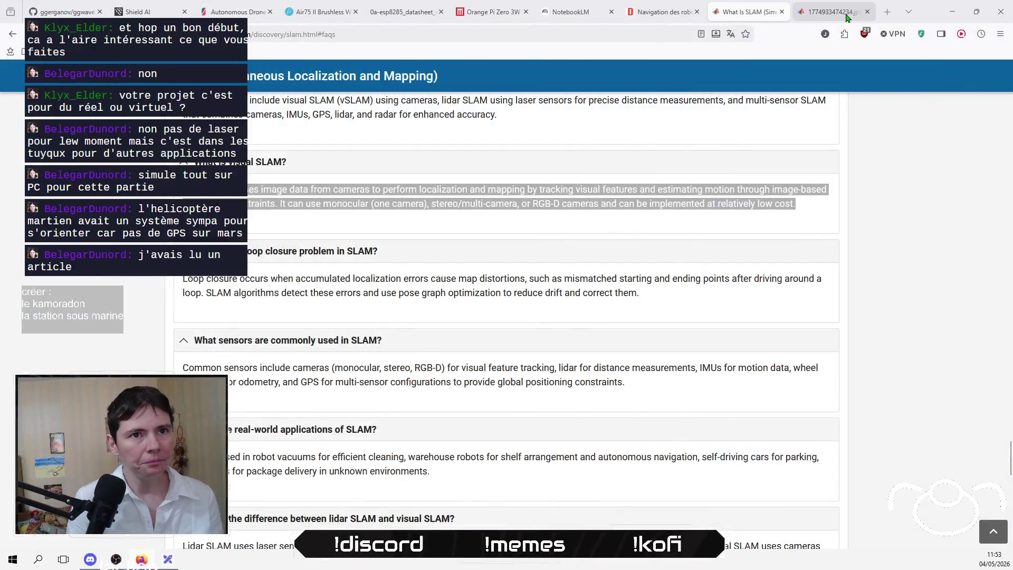
left_click(832, 12)
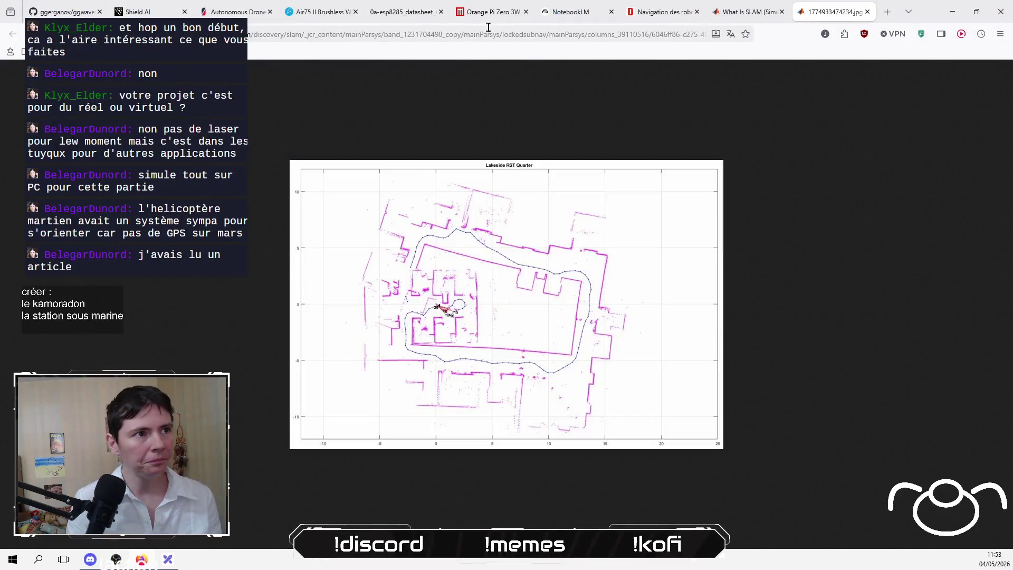
Step: Copy the Lakeside RST Quarter map image from its browser tab
key("ctrl+l")
key("Escape")
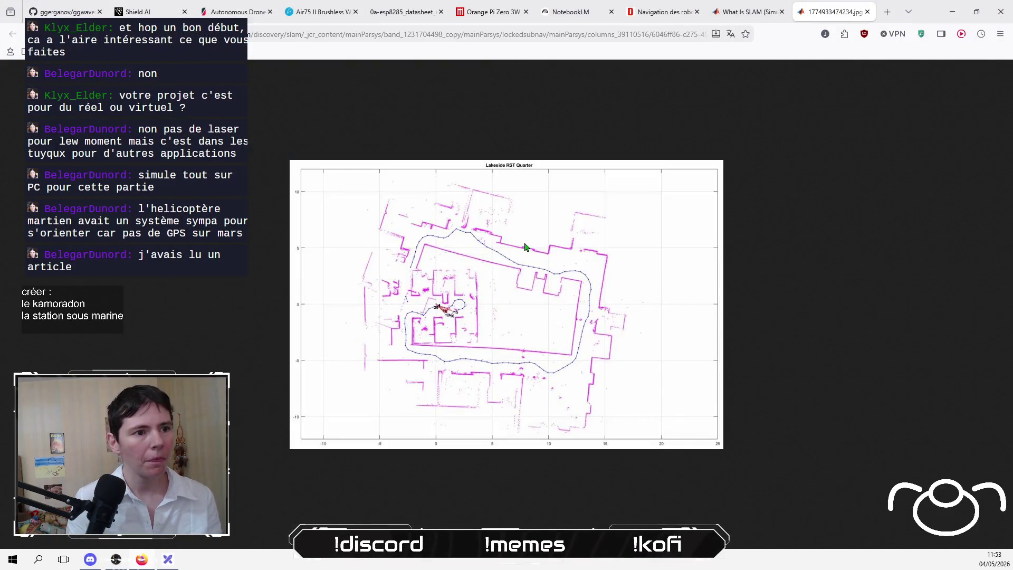
right_click(528, 245)
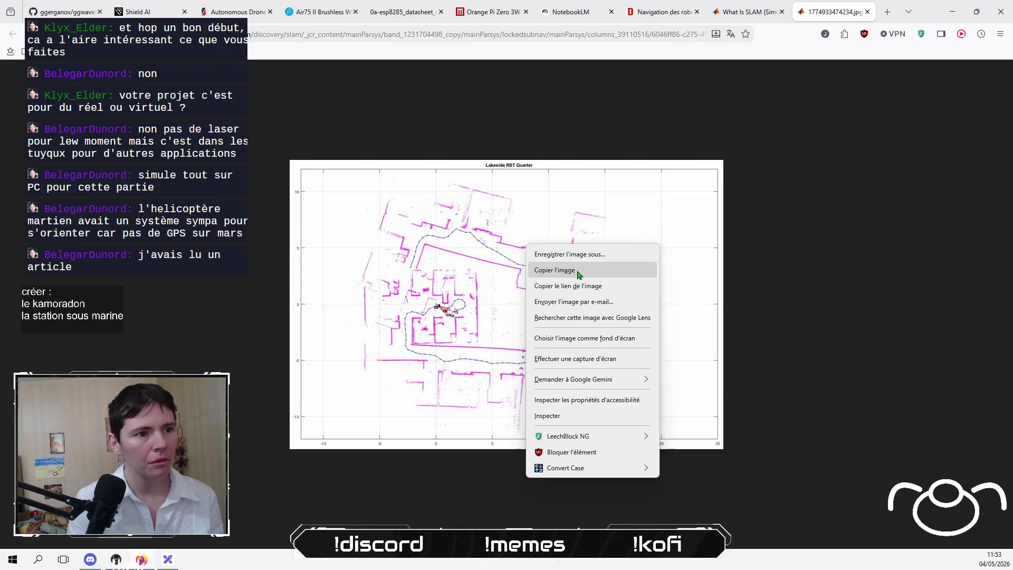
left_click(578, 273)
key("alt+Tab")
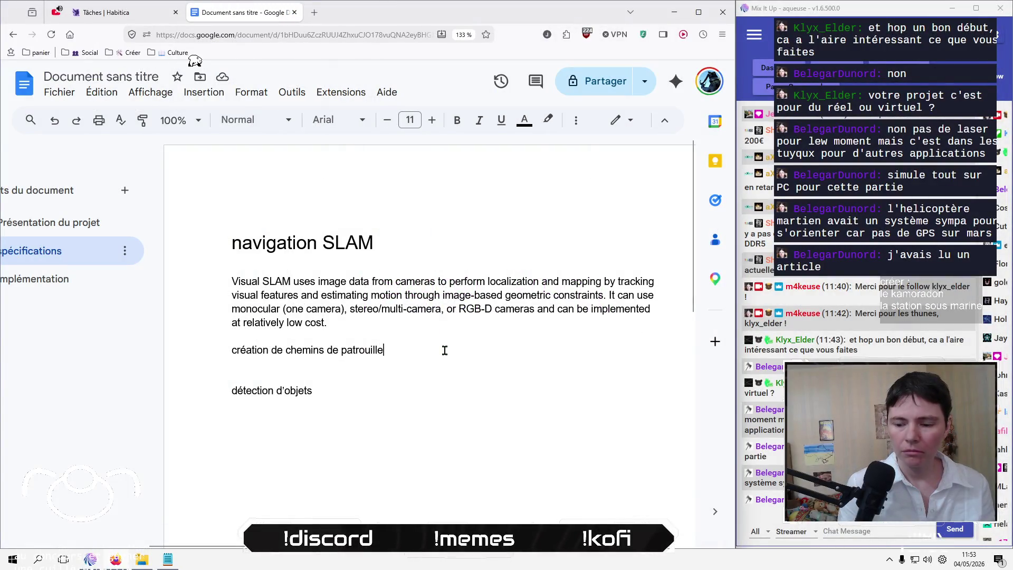
Step: Paste the map below 'création de chemins de patrouille' and shrink it
type(".")
key("BackSpace")
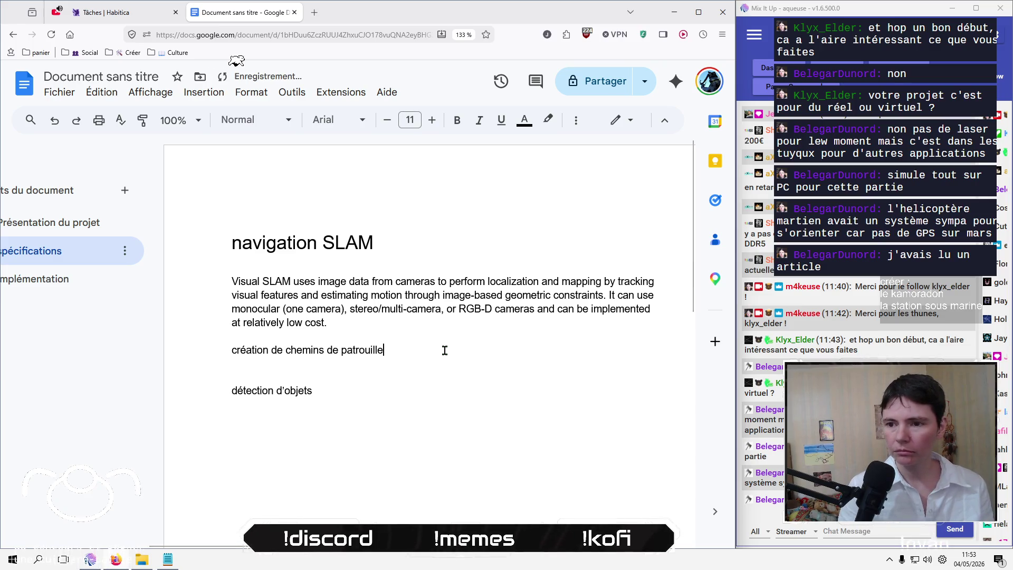
key("Return")
key("Return")
key("ctrl+v")
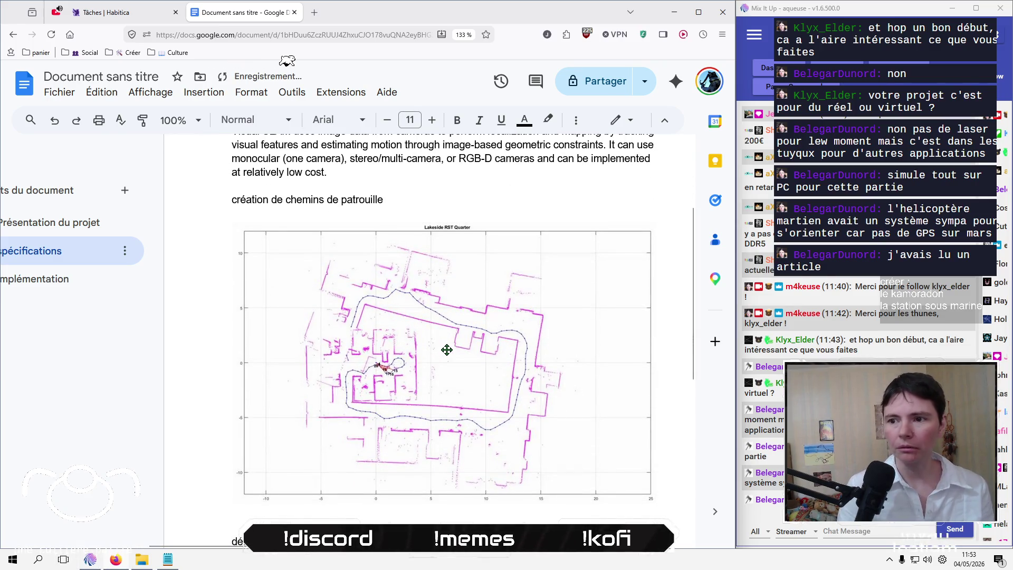
left_click(445, 350)
left_click_drag(657, 505, 417, 343)
left_click(496, 353)
left_click(356, 420)
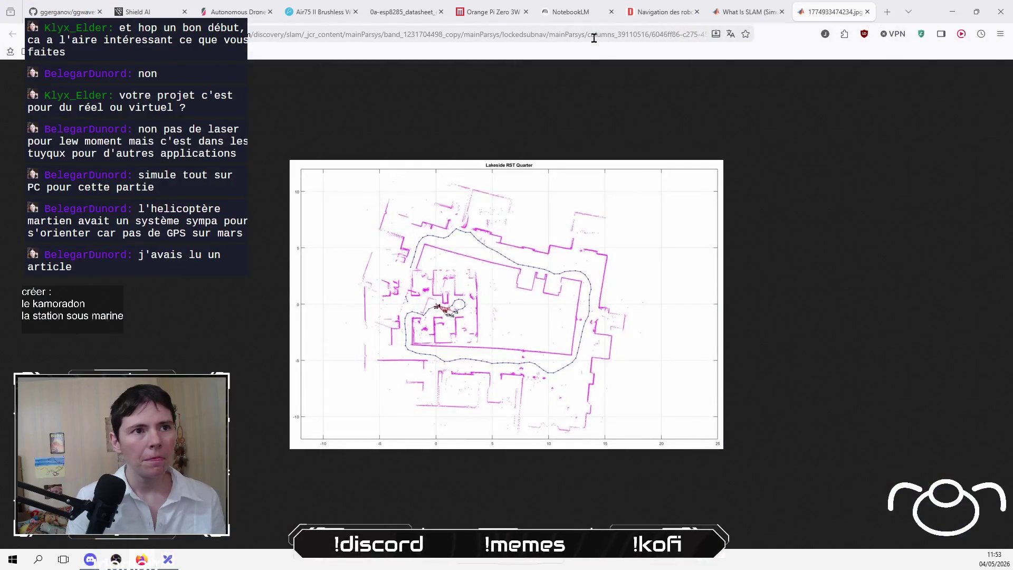
Step: Search Google for 'détection d'objets' from the browser address bar
key("ctrl+l")
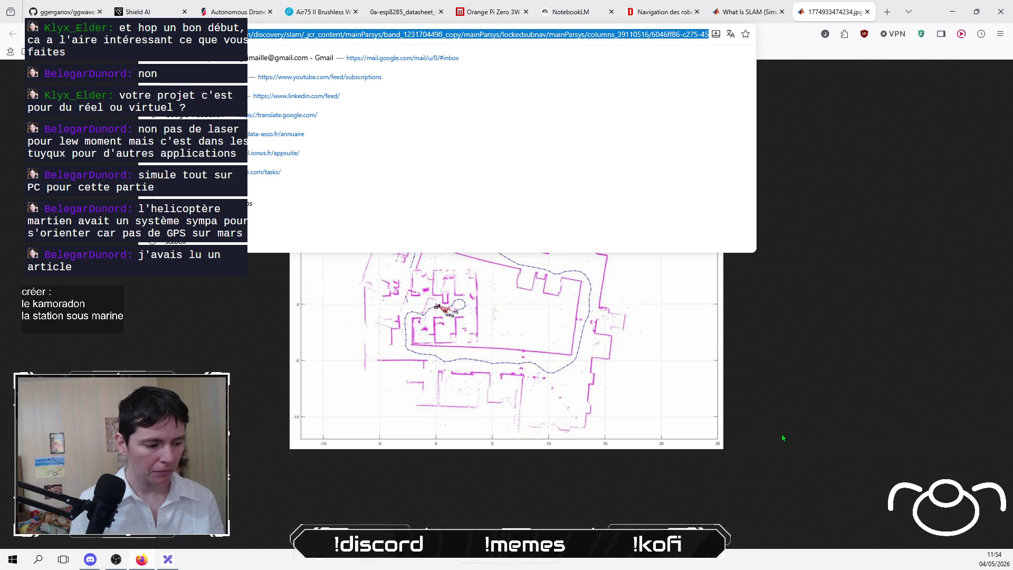
type("detec")
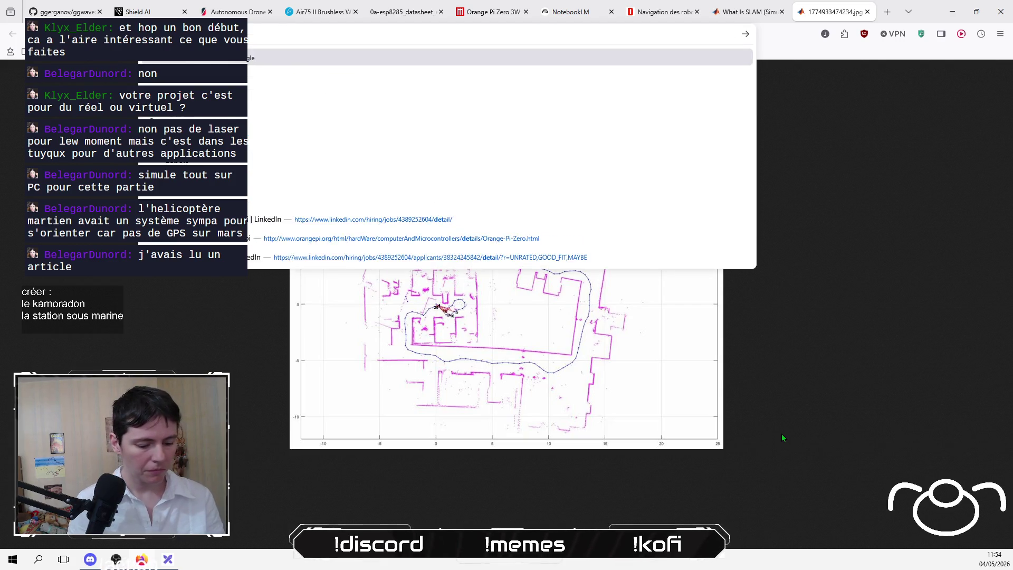
type("tion")
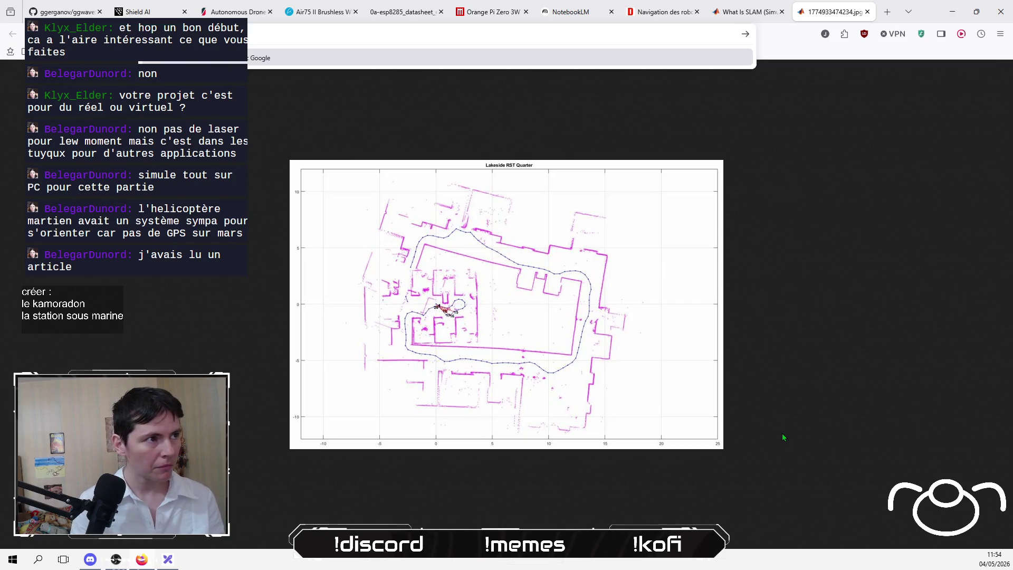
key("BackSpace")
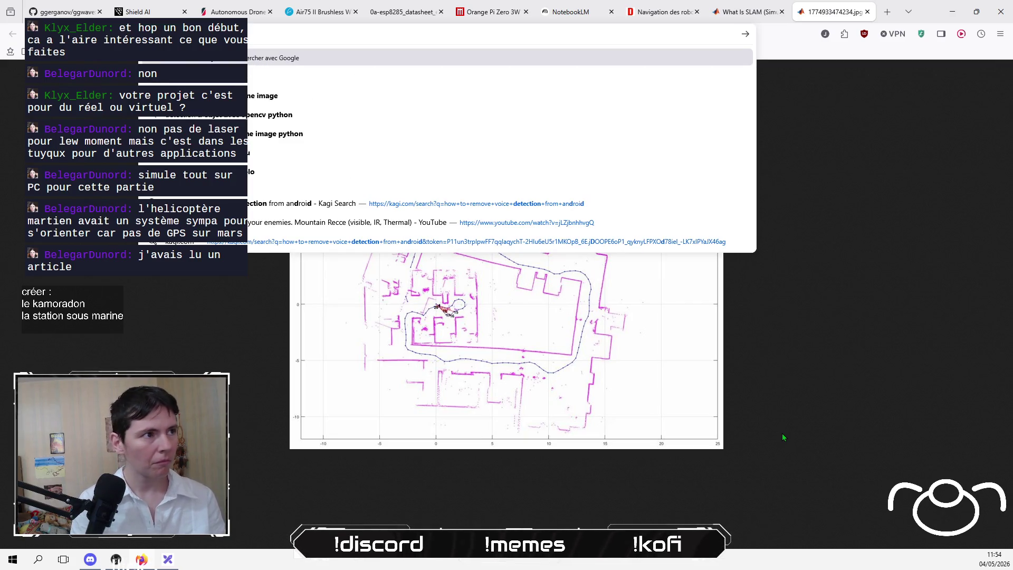
key("Return")
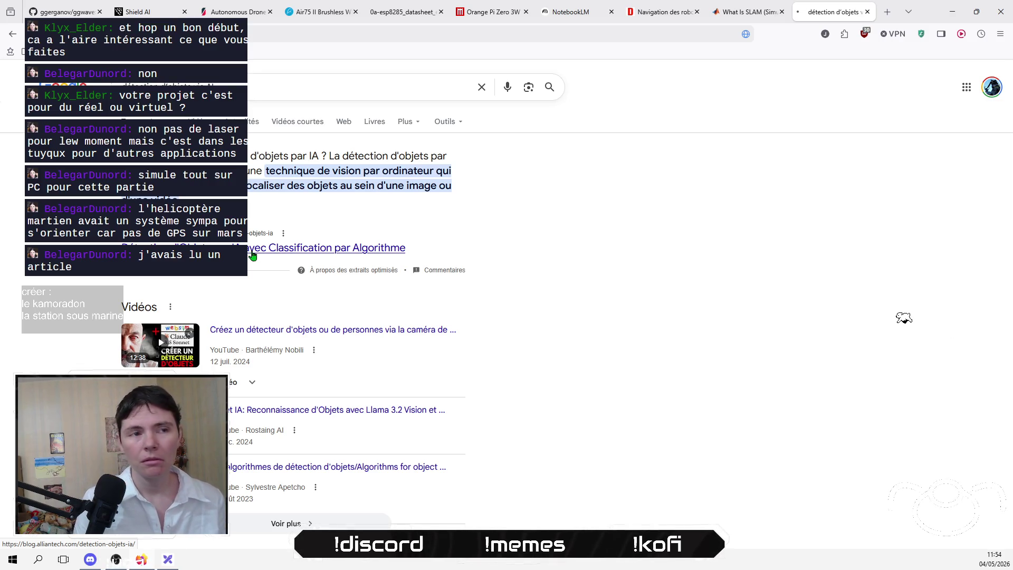
Step: Preview the Alliantech object detection article and Google AI Edge's guide, returning to the results
scroll(10, 317, "down", 1)
scroll(11, 317, "down", 2)
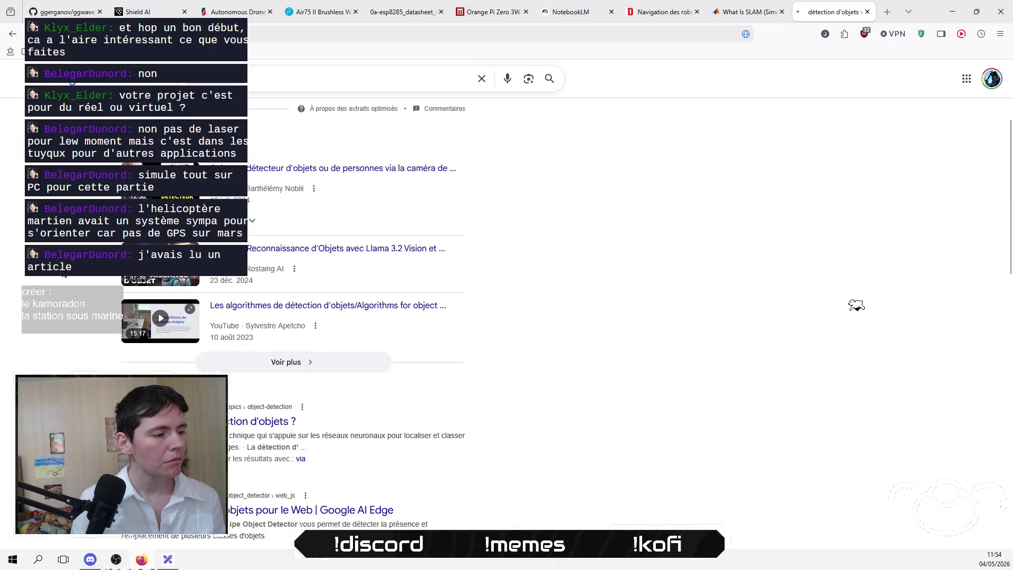
scroll(332, 233, "up", 3)
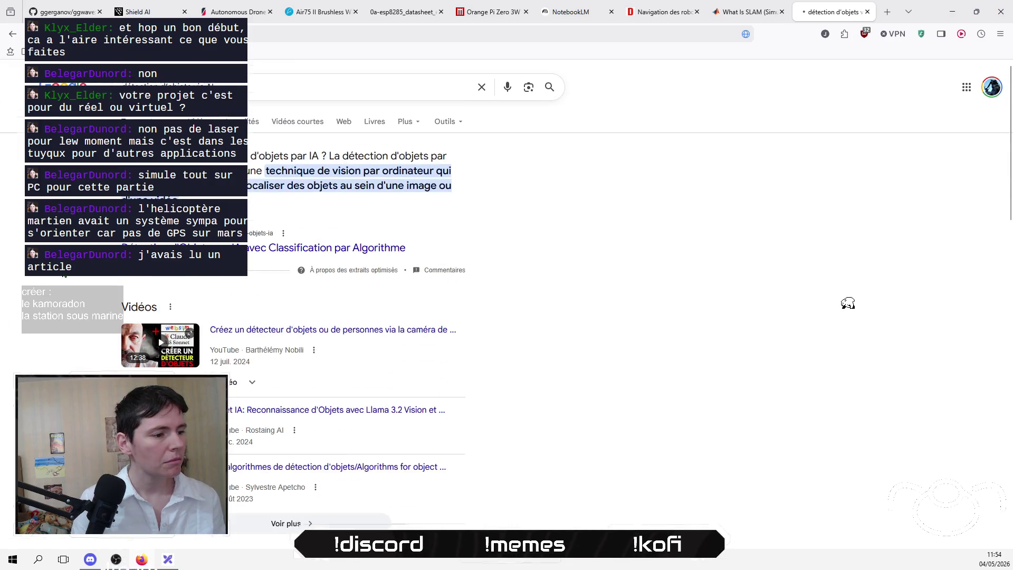
left_click(311, 258)
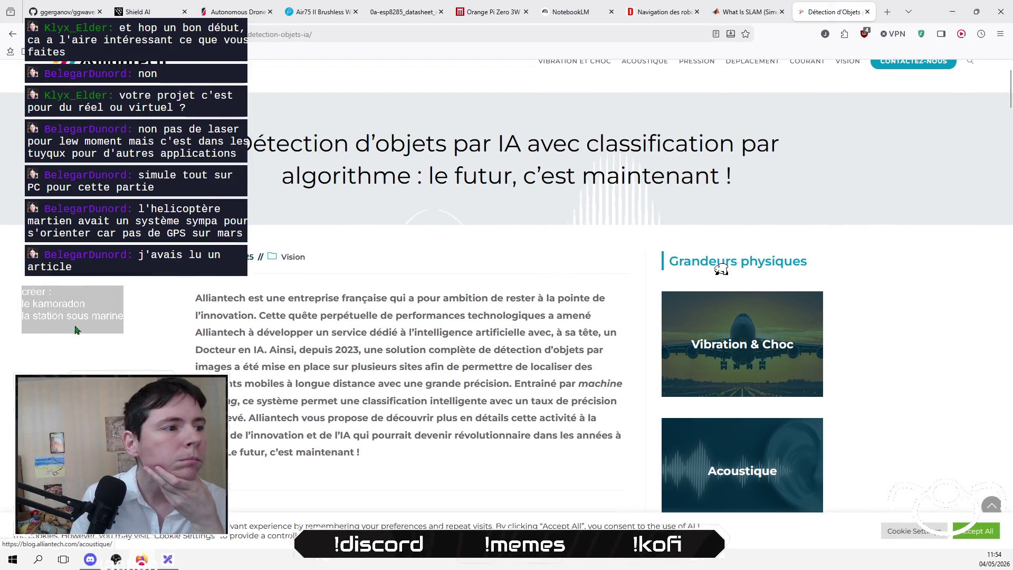
left_click(12, 34)
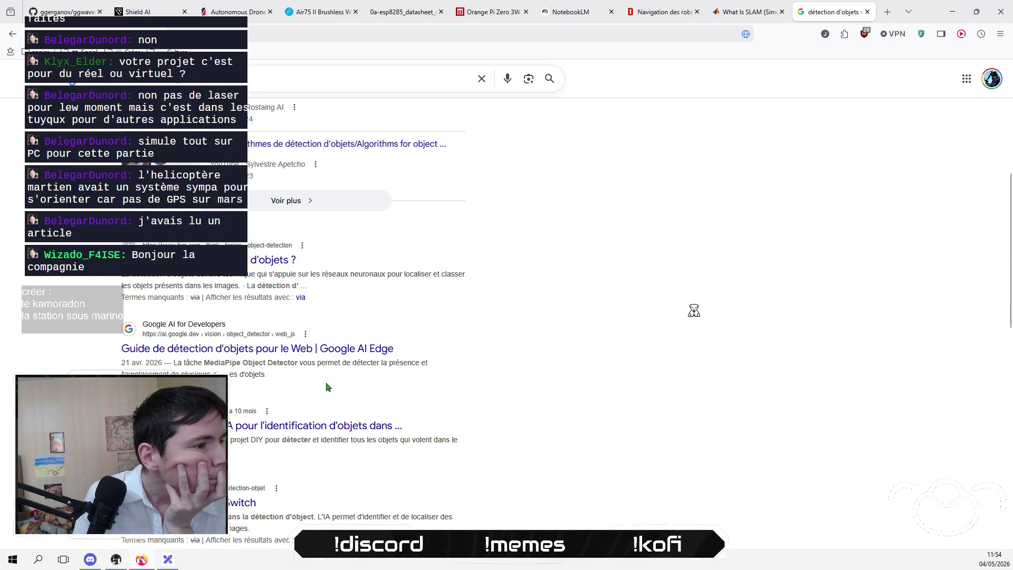
left_click(306, 348)
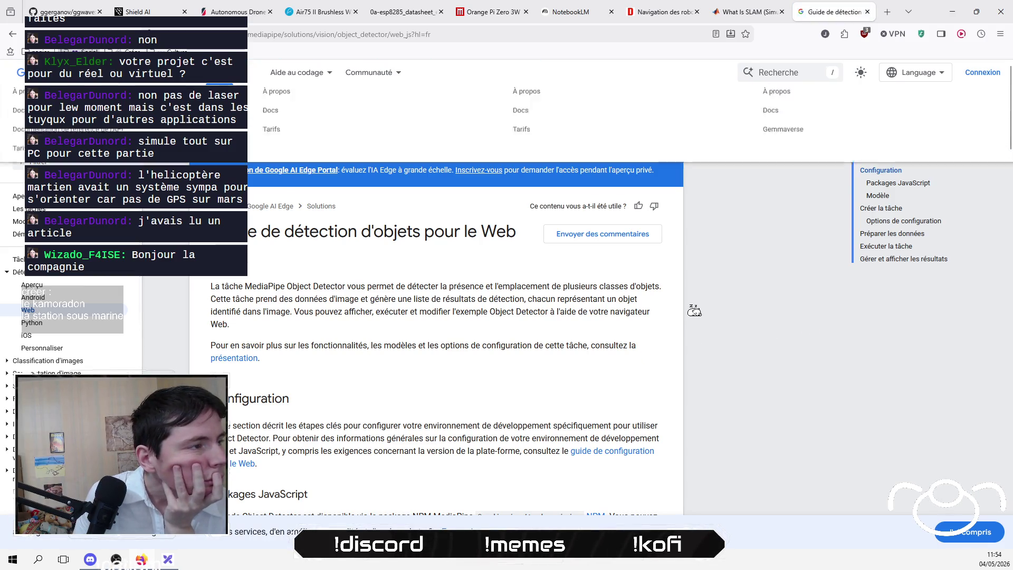
left_click(13, 34)
Step: Scroll through the object-detection results, including IBM's explainer and Google AI Edge's guide
scroll(61, 317, "down", 3)
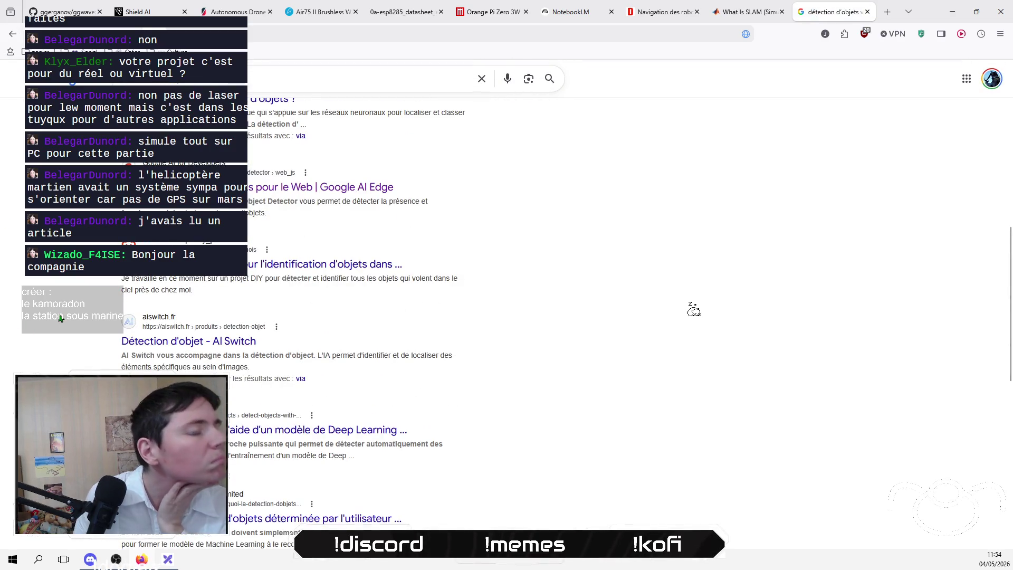
scroll(60, 318, "down", 4)
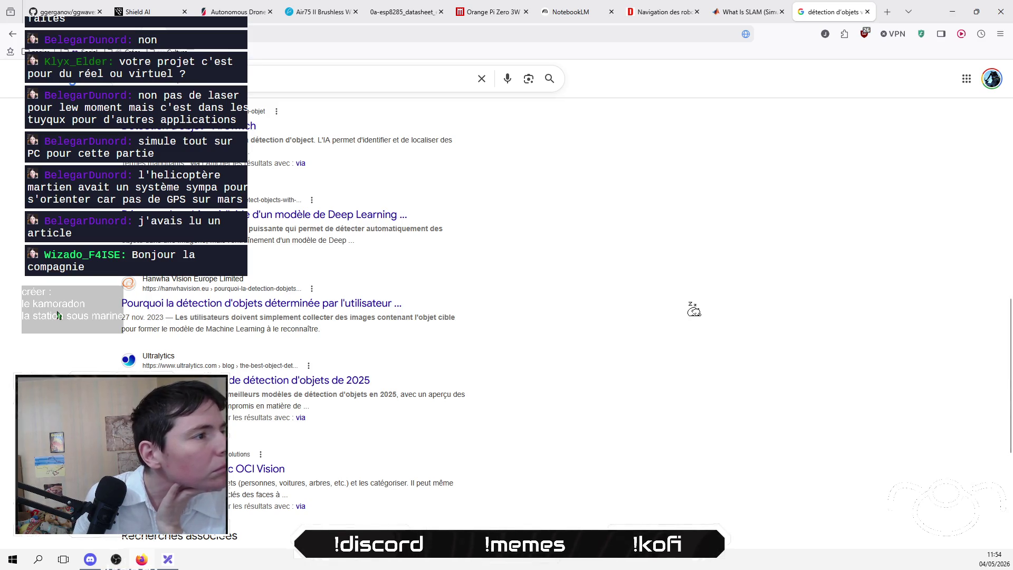
scroll(59, 316, "down", 5)
scroll(58, 314, "up", 4)
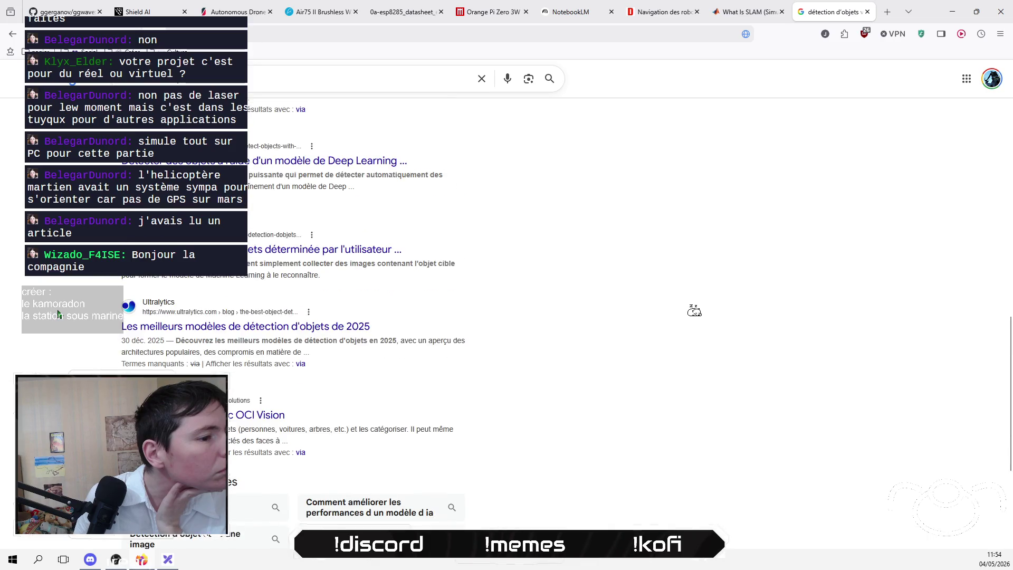
scroll(59, 315, "up", 10)
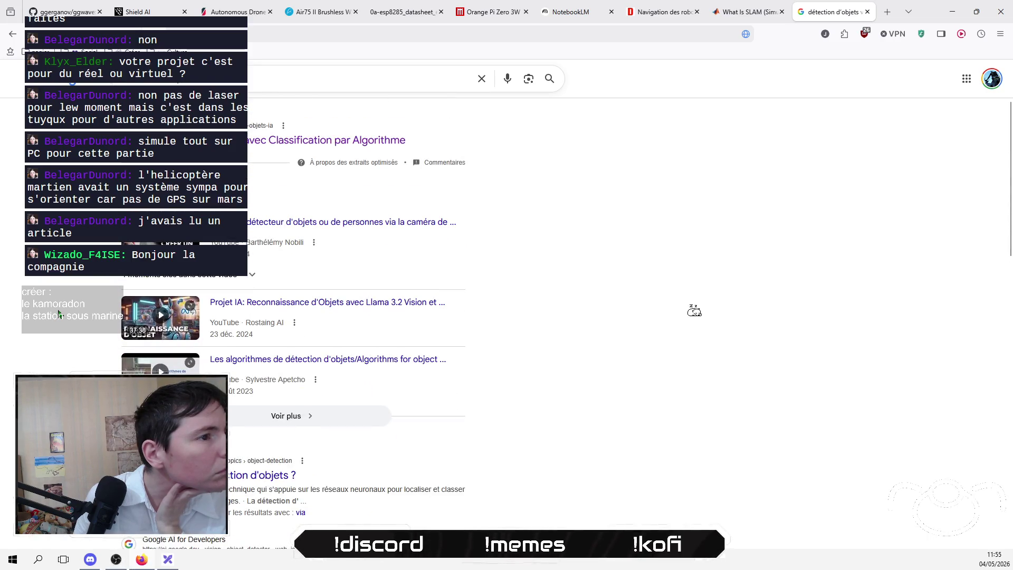
scroll(58, 315, "up", 2)
scroll(58, 314, "down", 7)
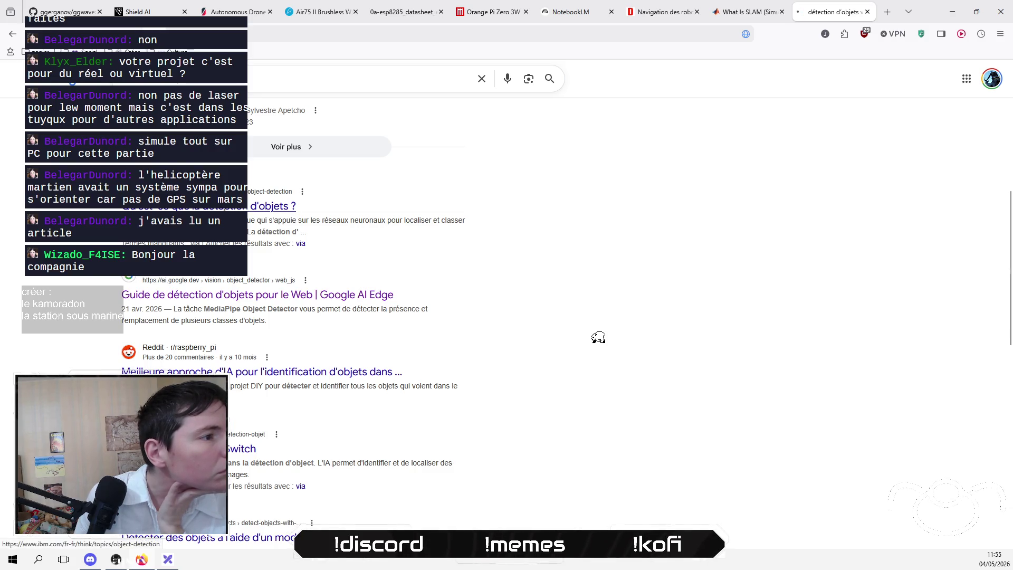
left_click(226, 207)
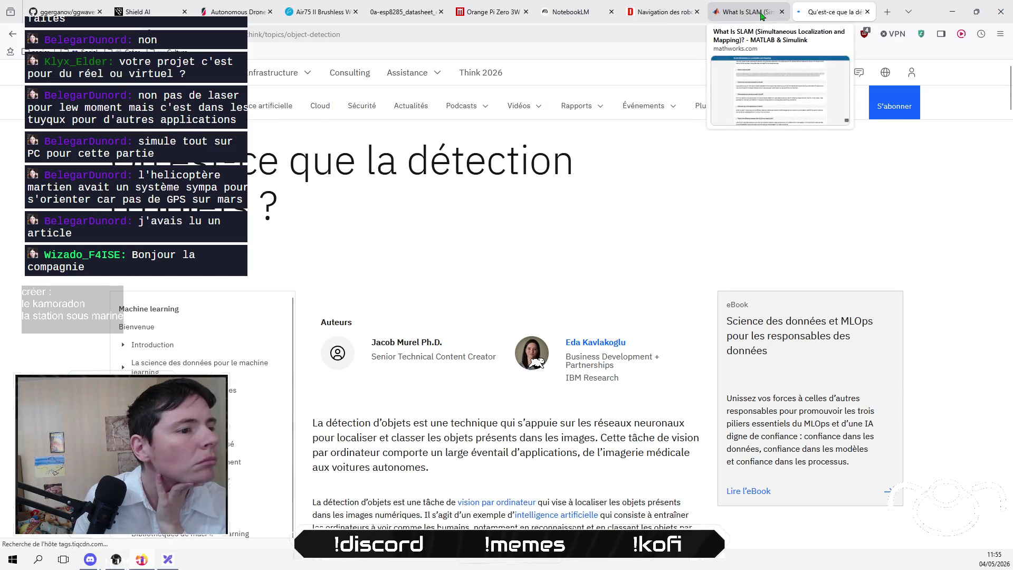
scroll(27, 342, "down", 3)
scroll(26, 342, "down", 3)
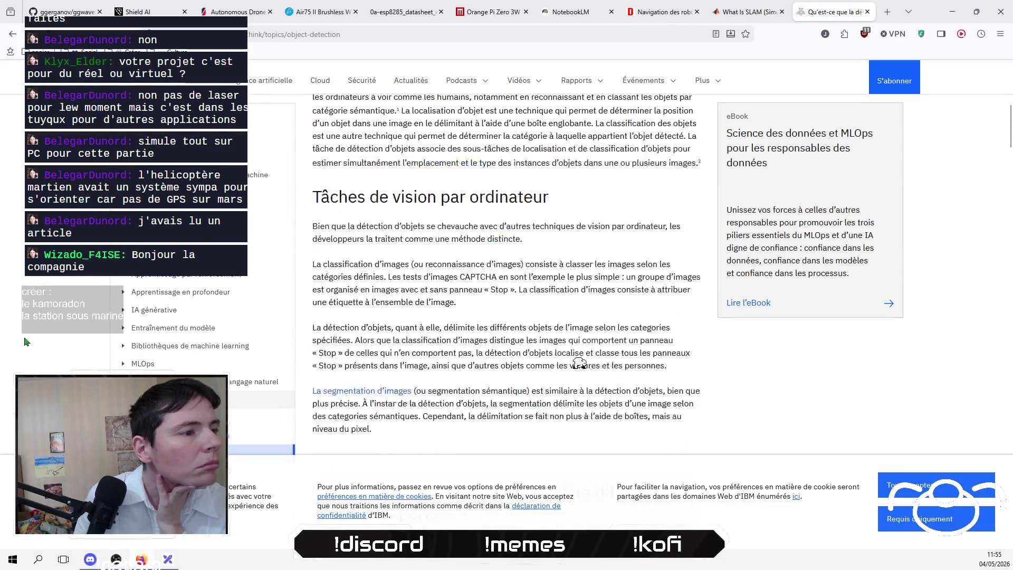
scroll(27, 342, "down", 5)
scroll(27, 342, "down", 3)
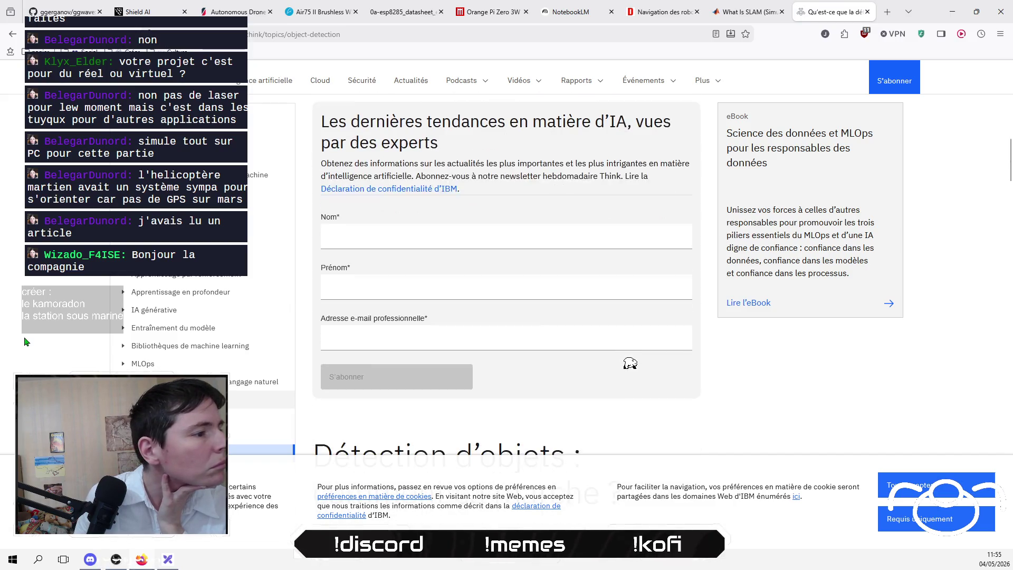
scroll(27, 342, "down", 8)
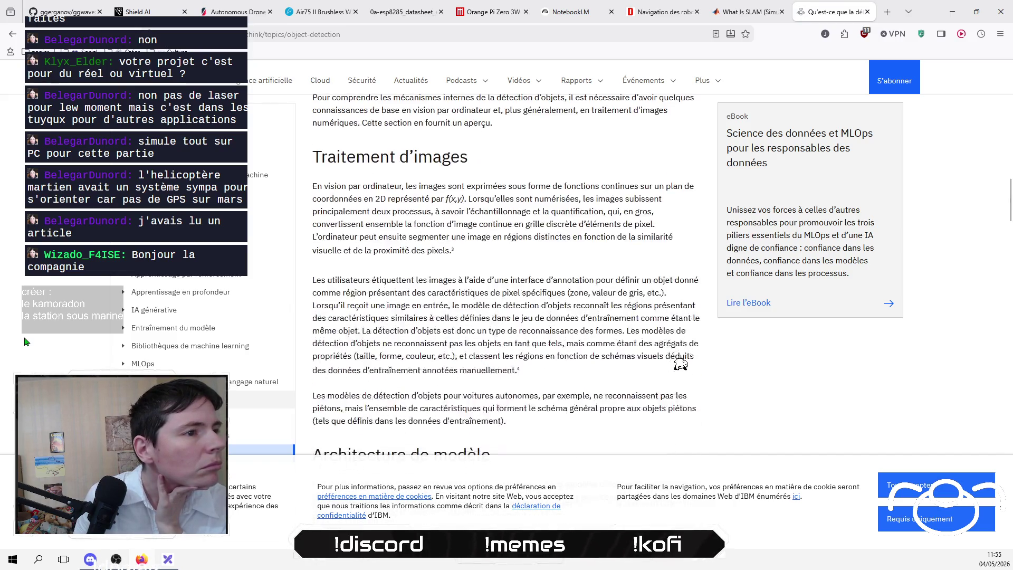
scroll(26, 342, "down", 2)
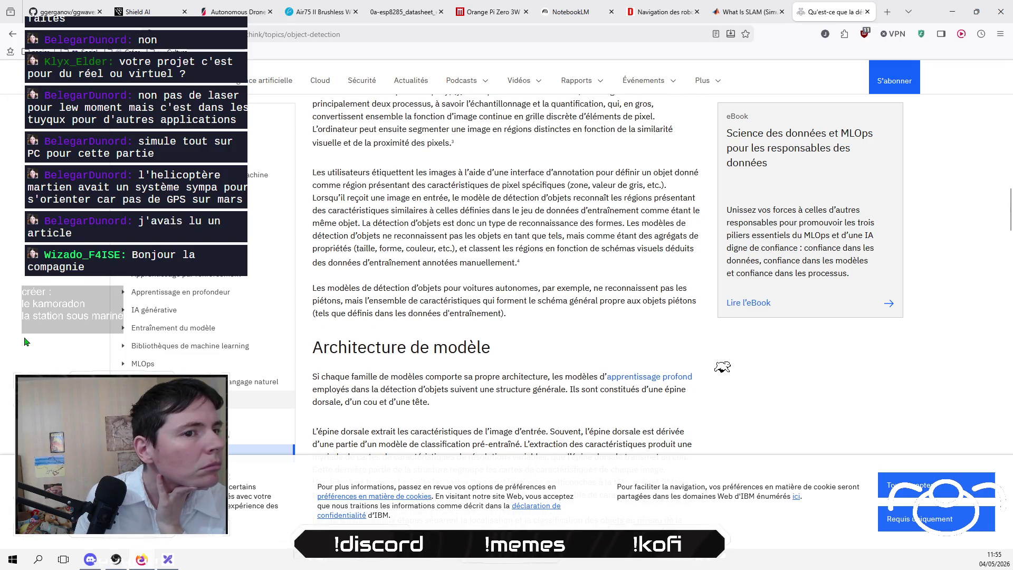
scroll(27, 342, "down", 2)
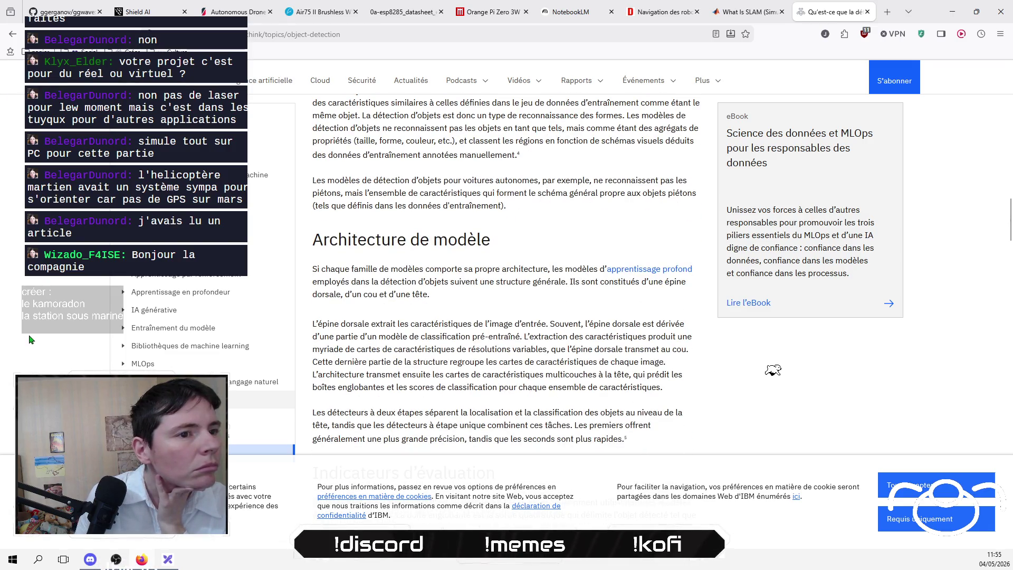
scroll(40, 333, "down", 2)
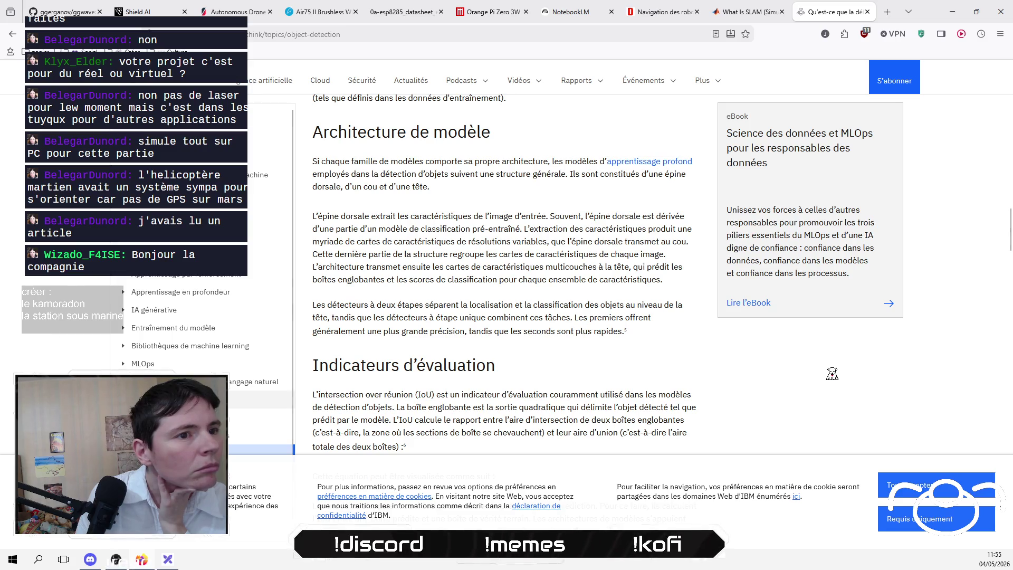
left_click(11, 34)
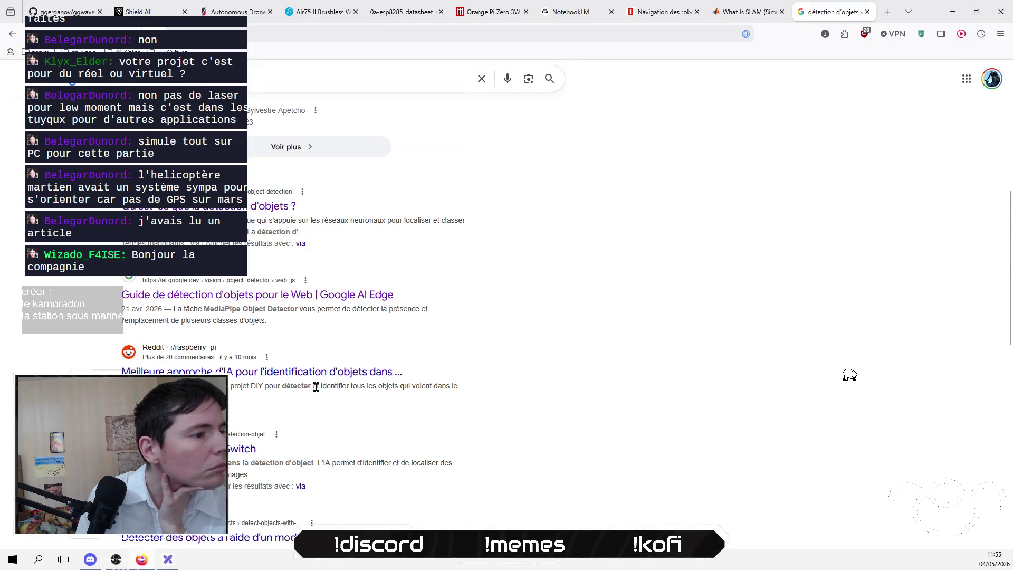
scroll(321, 380, "down", 2)
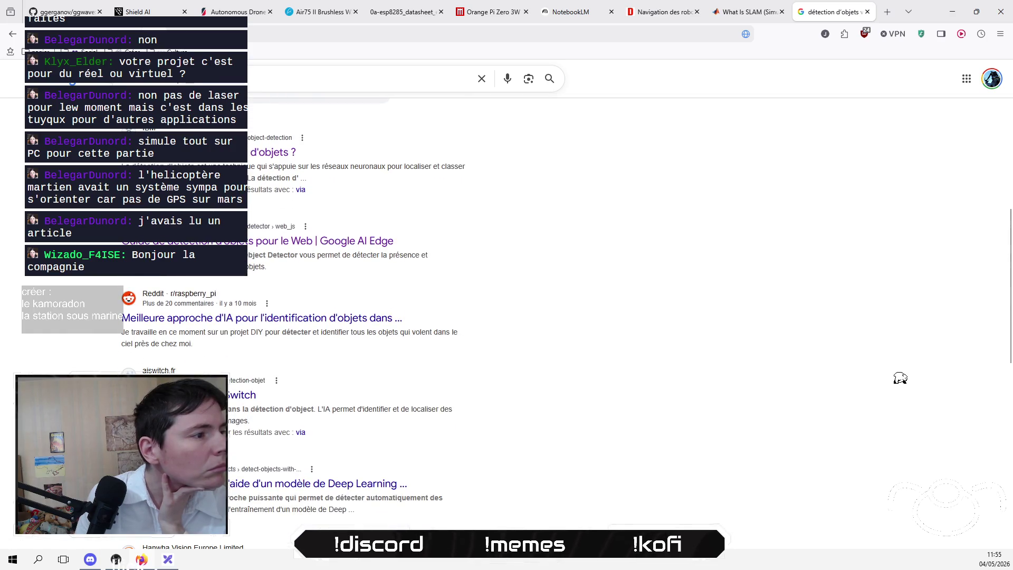
scroll(934, 380, "down", 3)
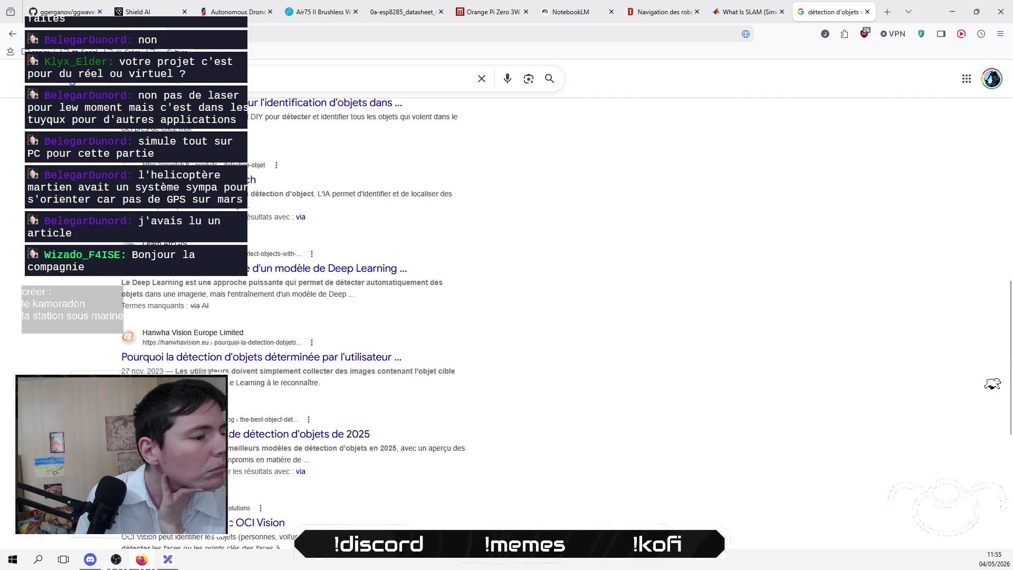
scroll(992, 384, "down", 3)
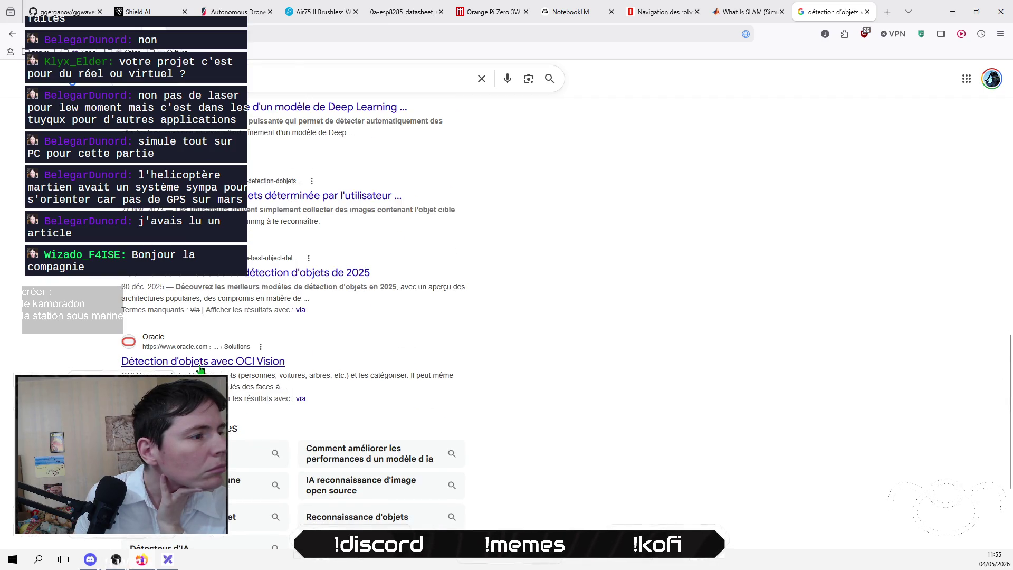
left_click(274, 76)
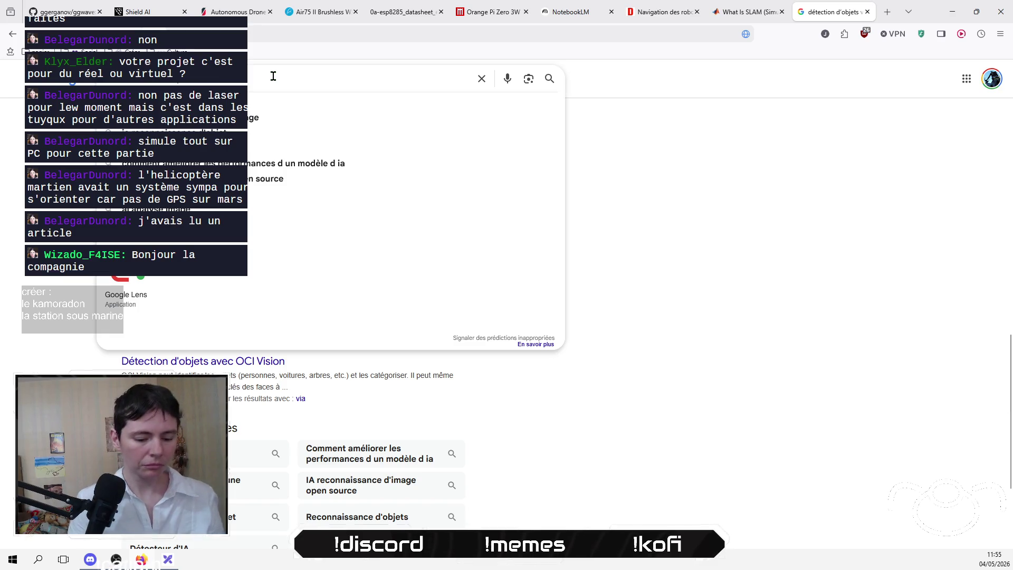
key("Escape")
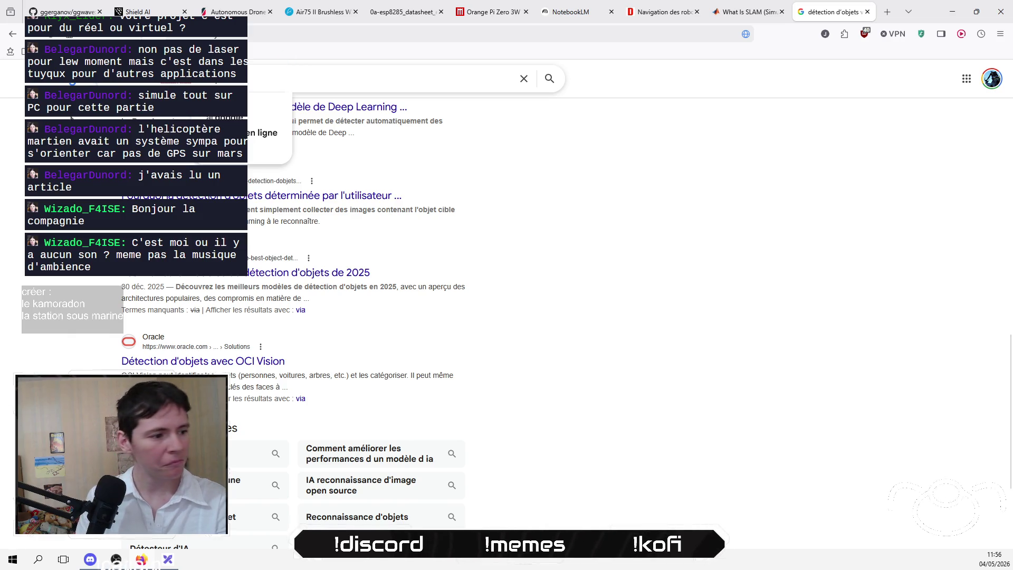
left_click(174, 517)
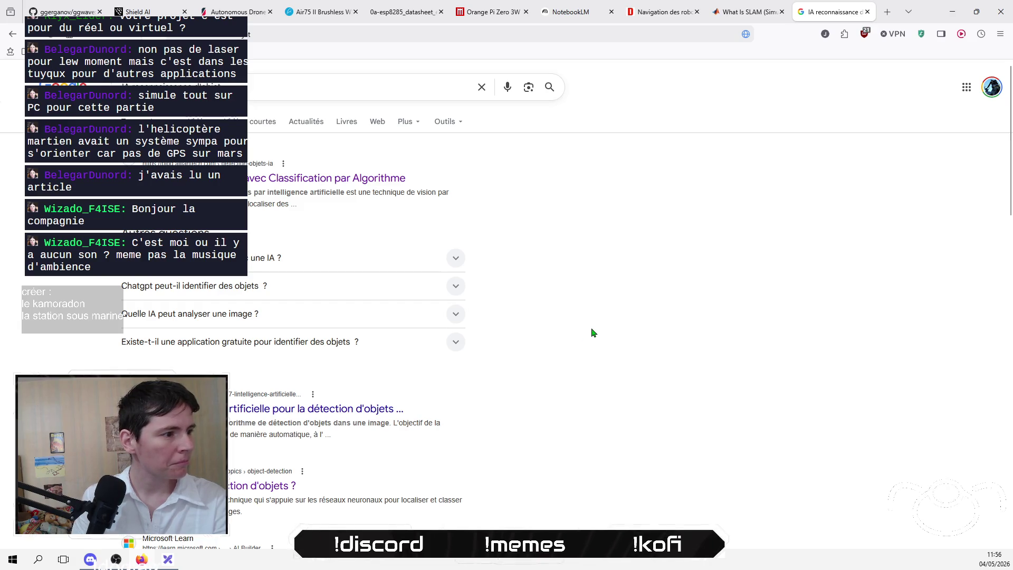
Step: Refine the AI object recognition search by adding 'carte' to the query
scroll(592, 332, "down", 3)
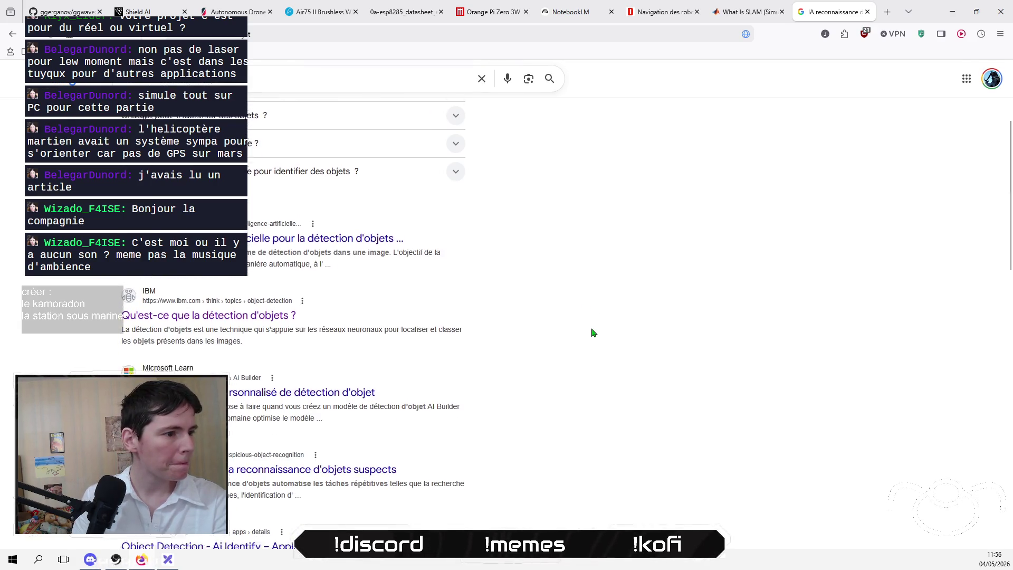
scroll(591, 333, "down", 5)
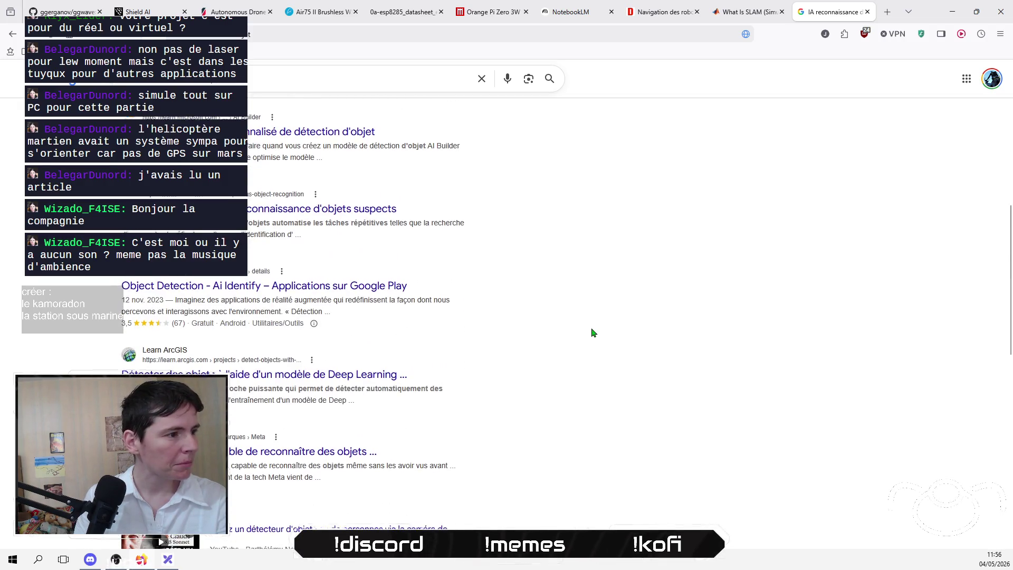
scroll(592, 332, "down", 4)
scroll(591, 332, "down", 1)
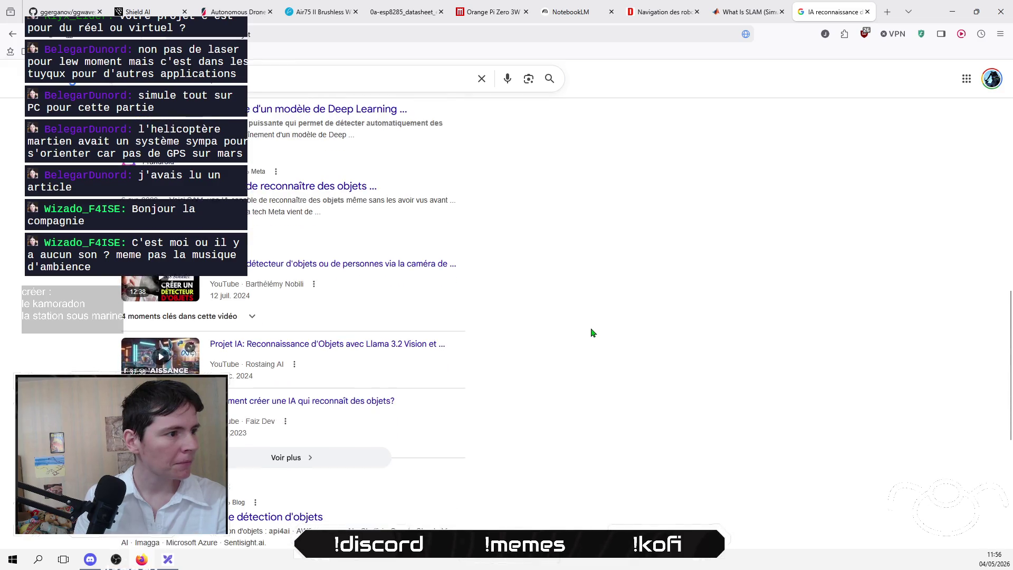
scroll(587, 335, "down", 3)
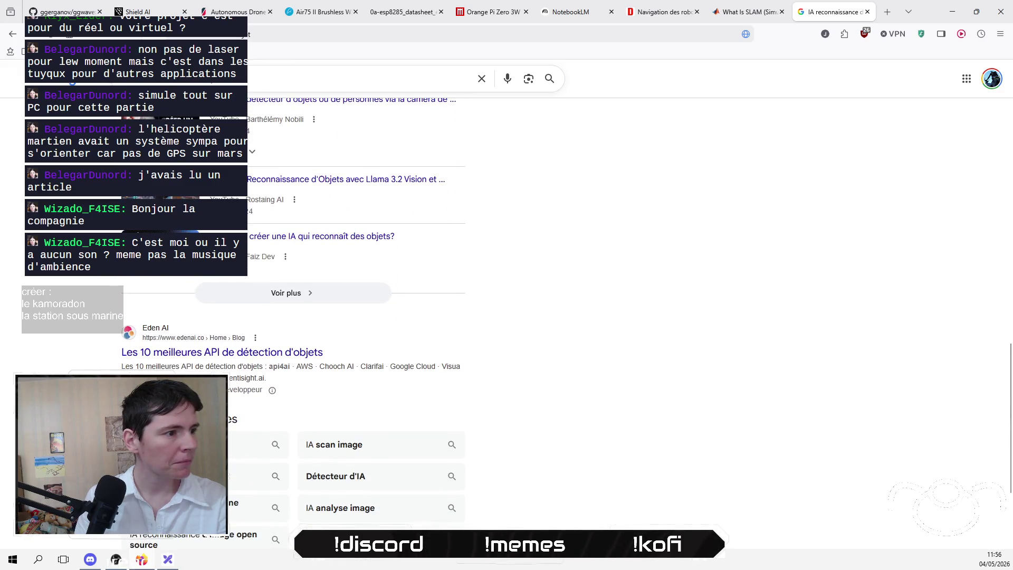
left_click(303, 76)
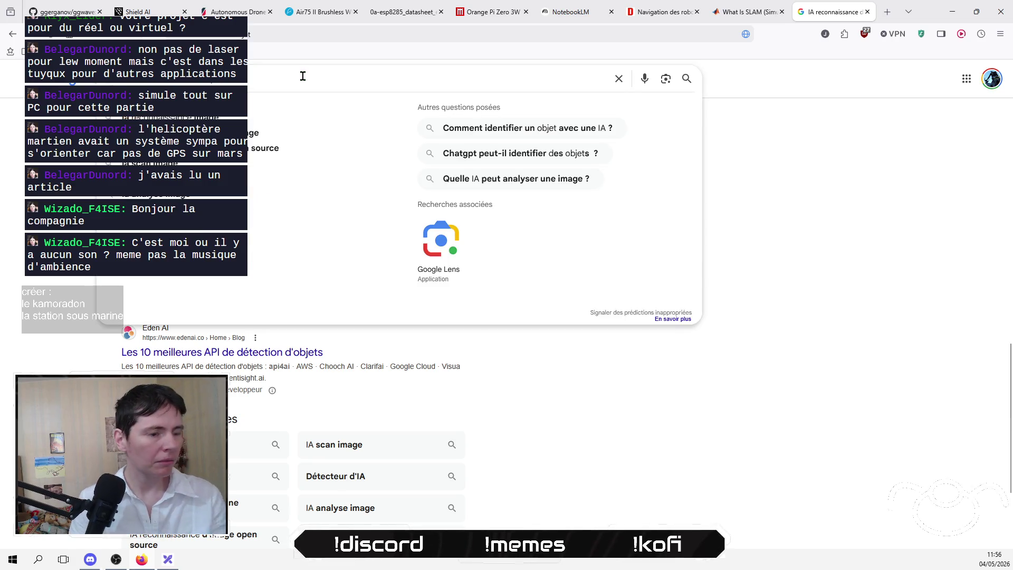
type("carte")
key("Return")
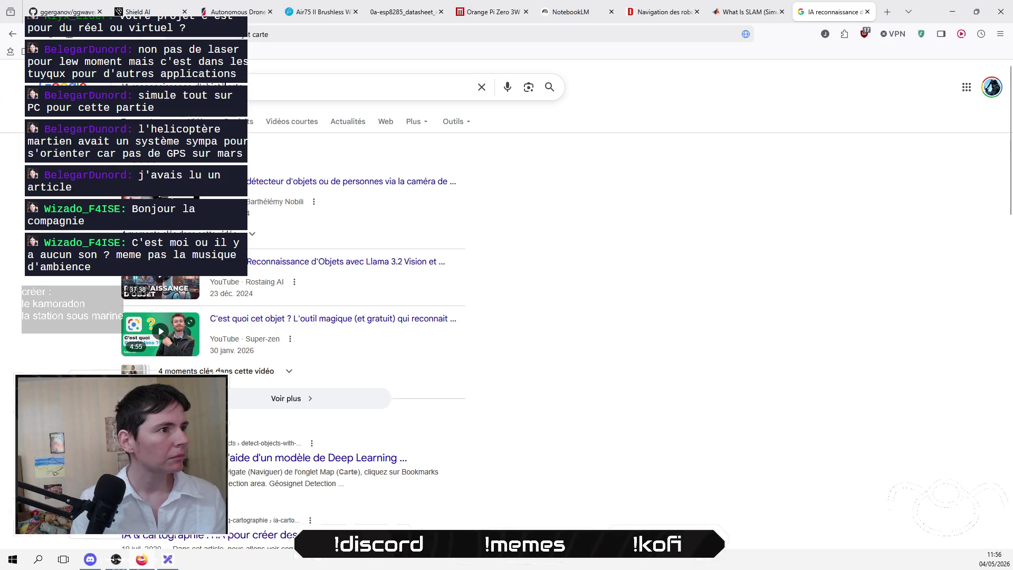
Step: Add 'g' to the query, then switch to OBS Studio's stream chat
left_click(278, 86)
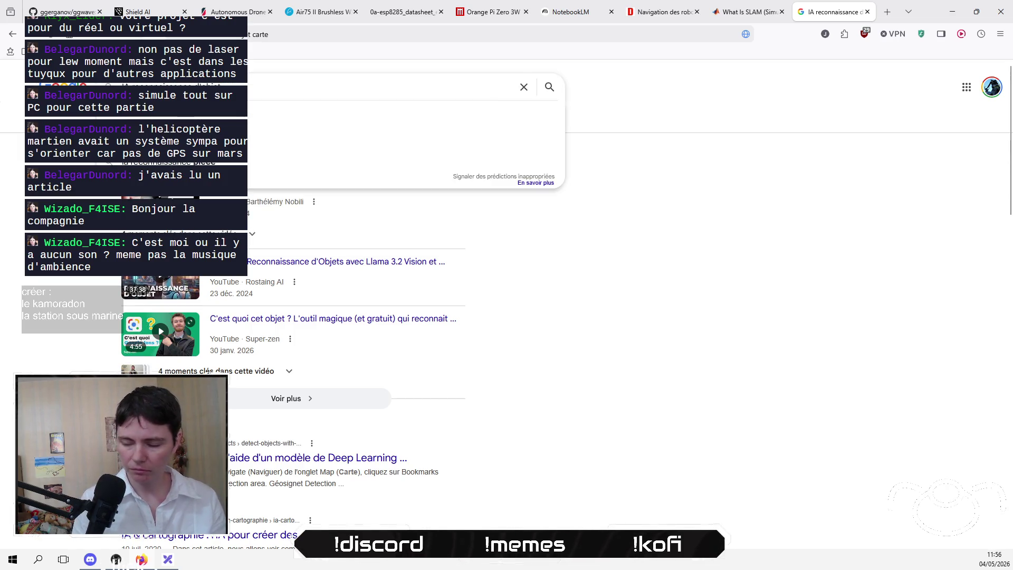
type("g")
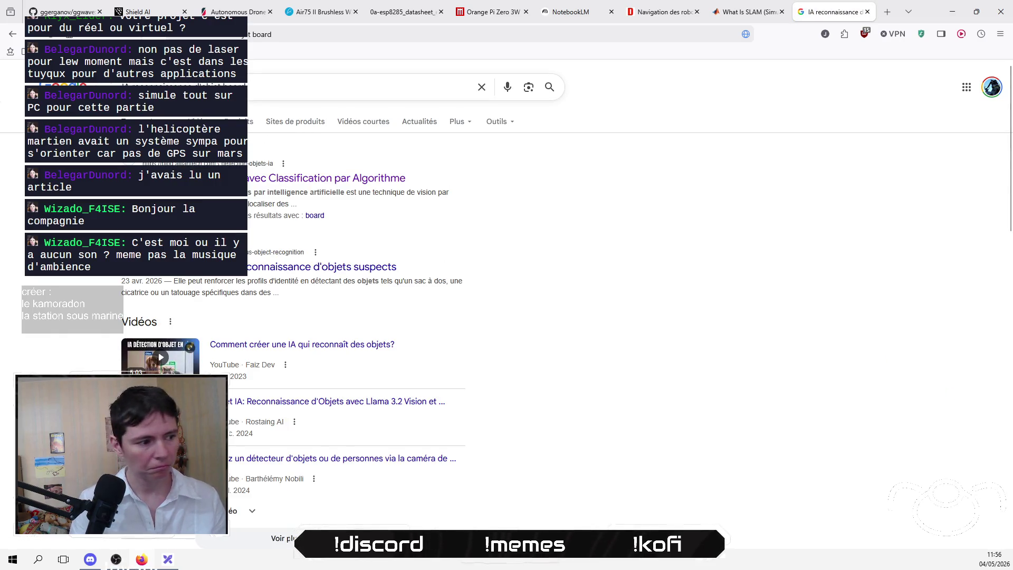
left_click(116, 560)
left_click(874, 304)
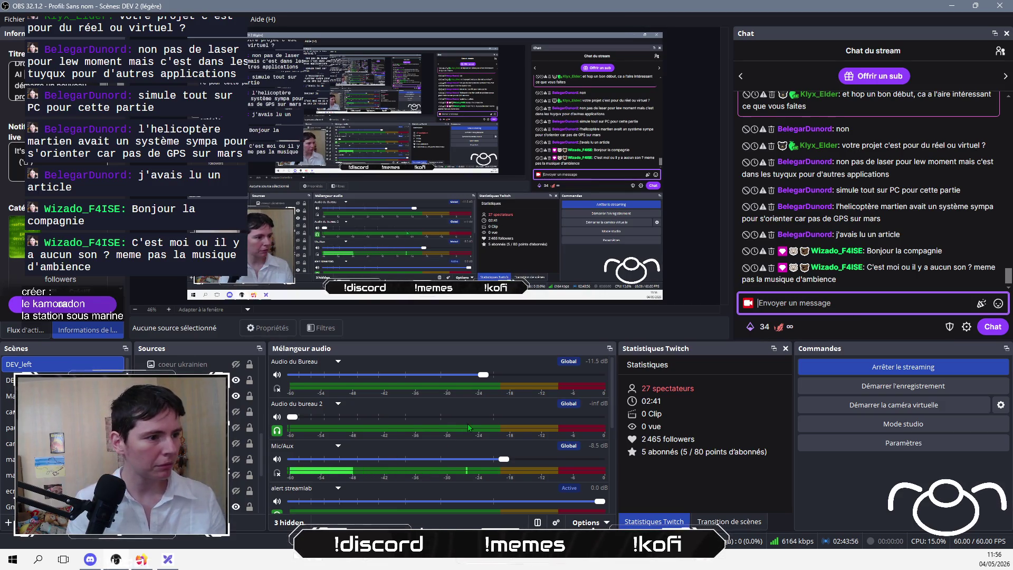
Step: Inspect the Audio du Bureau device list, closing its properties without changes
scroll(470, 428, "down", 2)
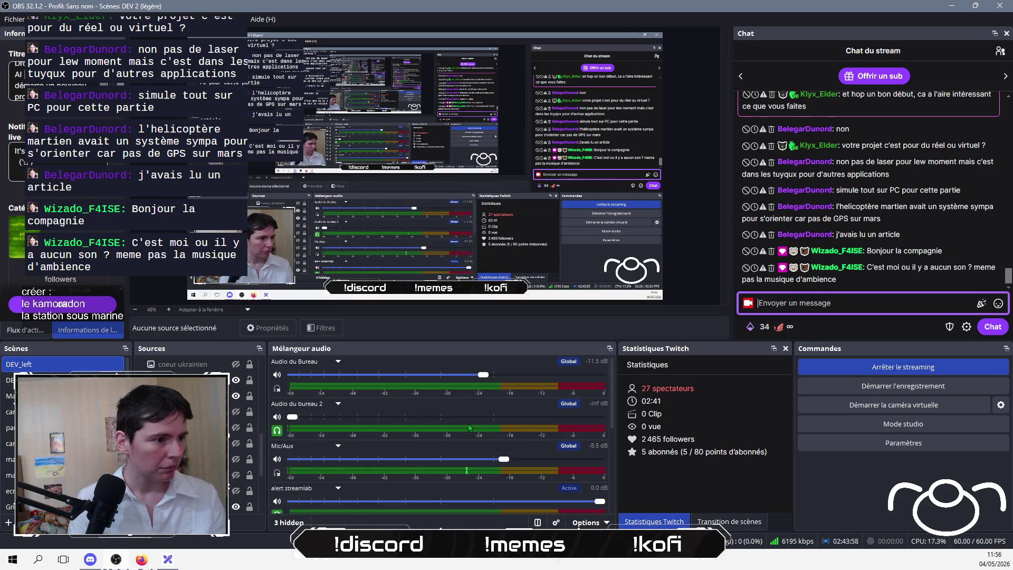
scroll(433, 408, "down", 3)
scroll(434, 407, "down", 1)
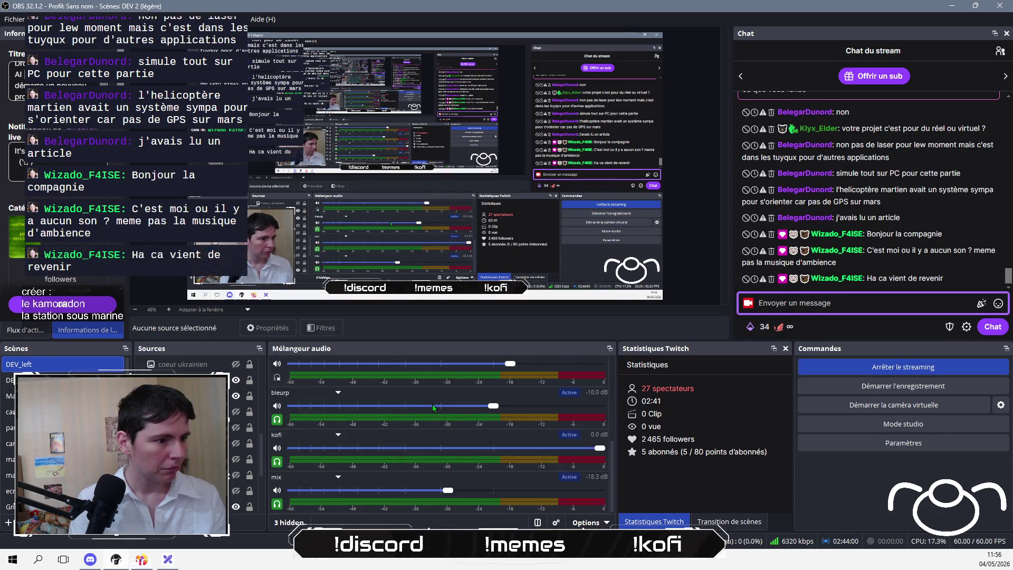
scroll(458, 438, "up", 4)
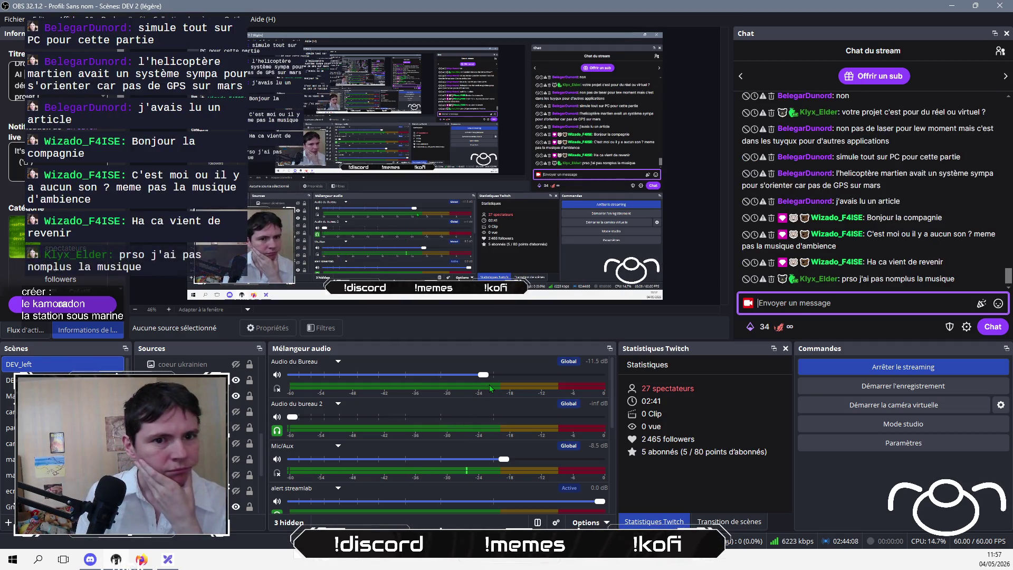
right_click(413, 396)
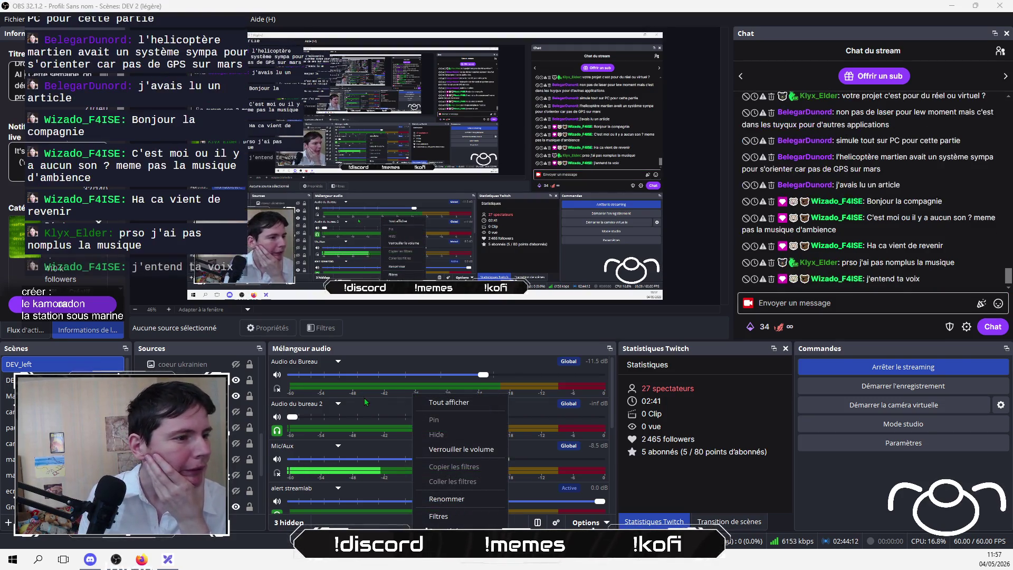
left_click(460, 528)
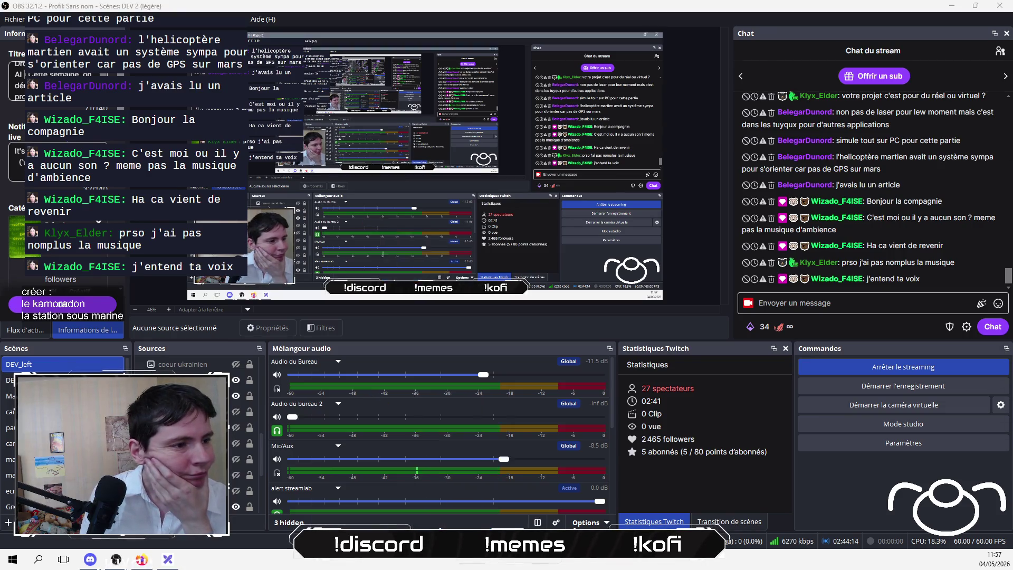
left_click(489, 94)
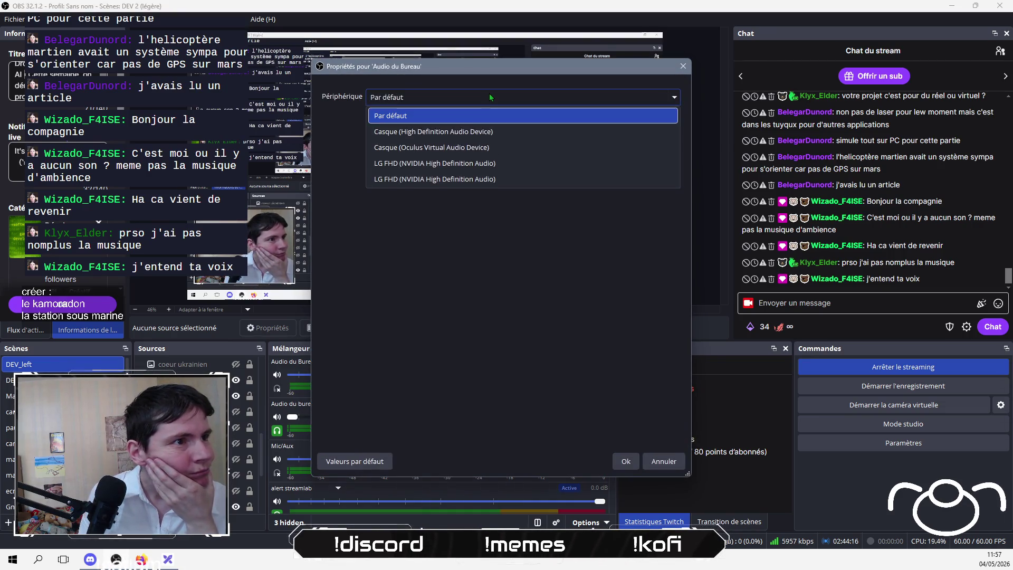
left_click(511, 240)
left_click(684, 66)
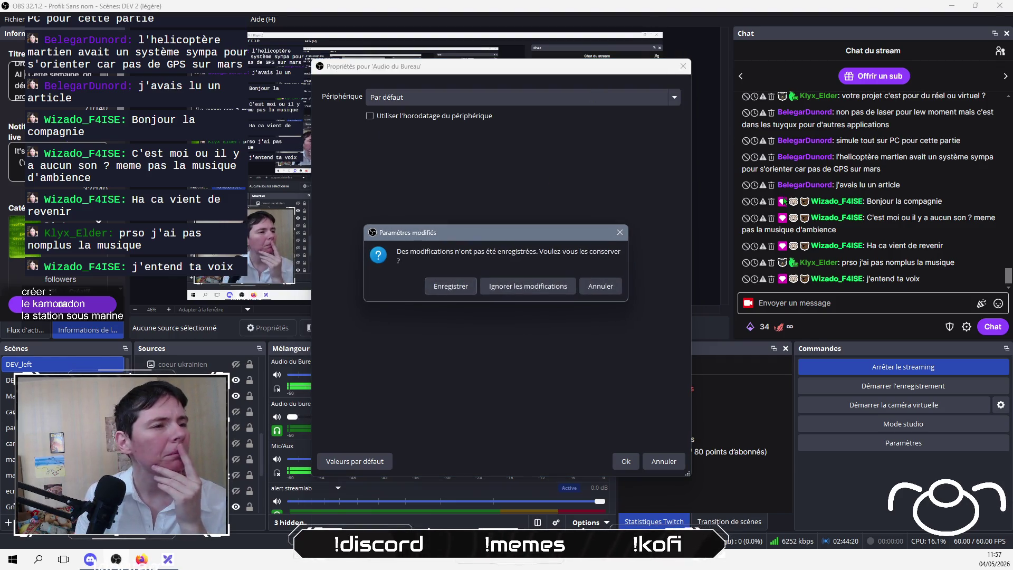
left_click(601, 286)
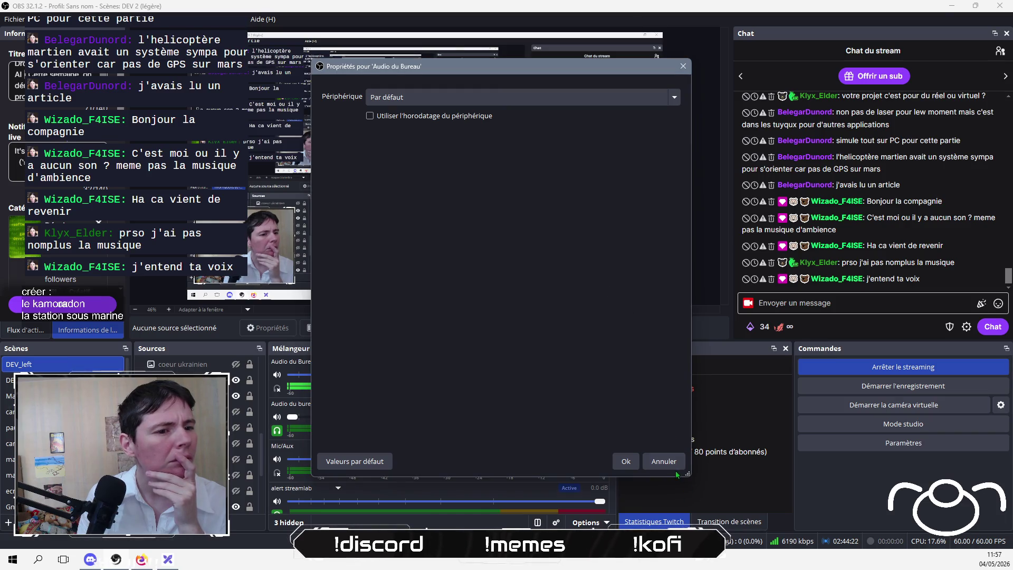
left_click(626, 461)
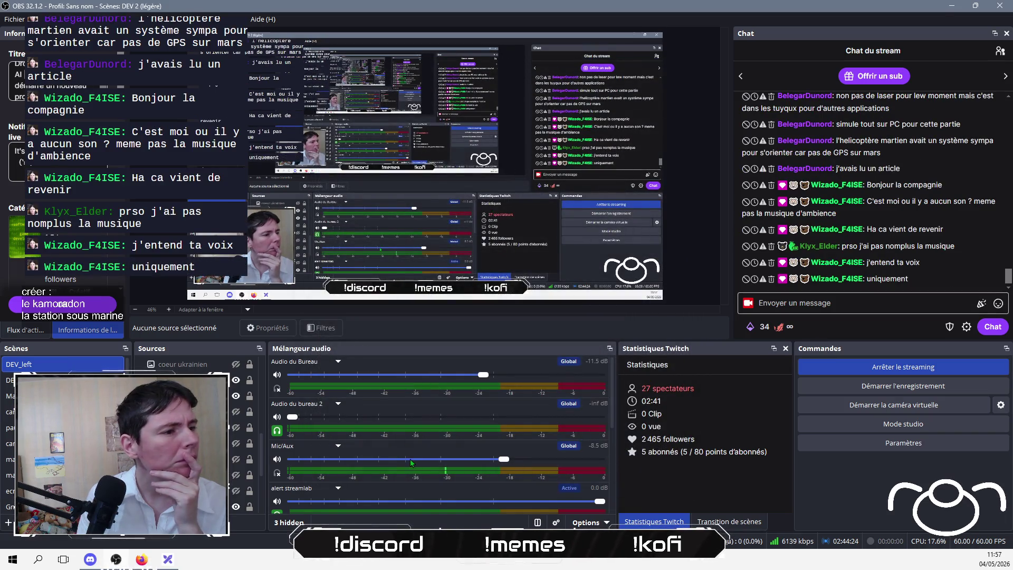
Step: Lower the alert streamlab volume fader to -13.4 dB
left_click(338, 362)
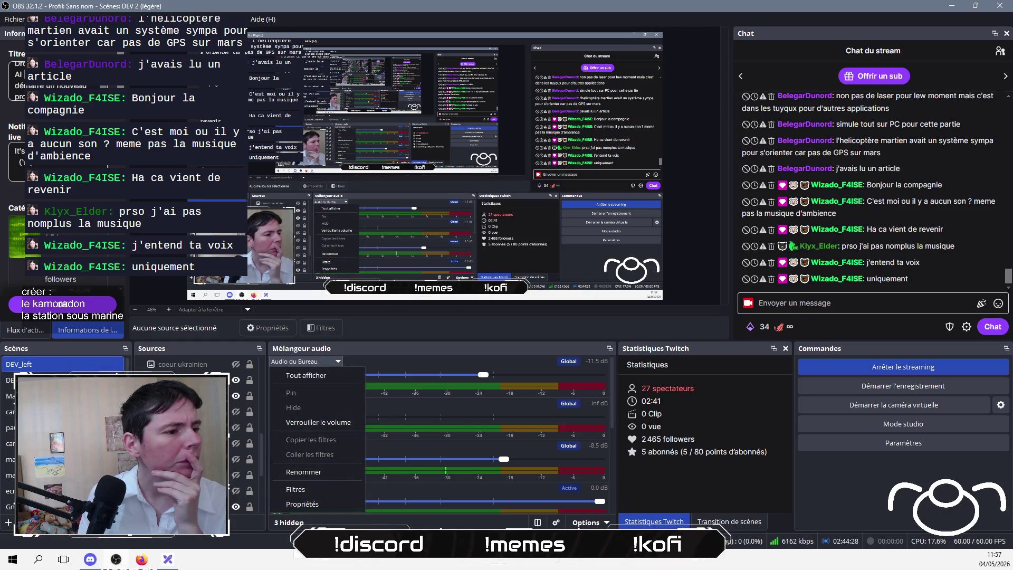
left_click(328, 516)
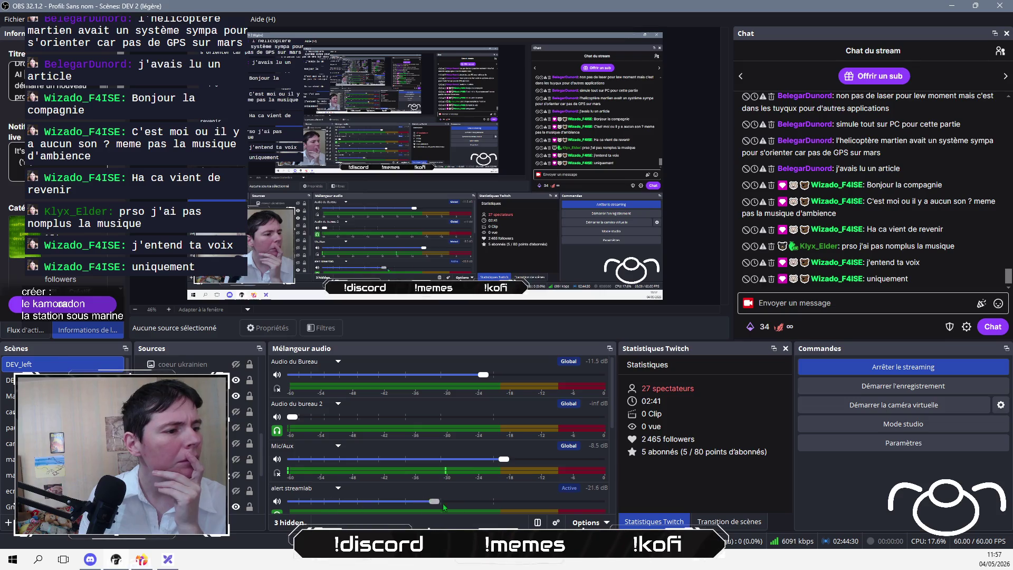
left_click(583, 502)
mouse_move(579, 502)
left_mouse_down()
mouse_move(443, 502)
mouse_move(473, 502)
left_mouse_up()
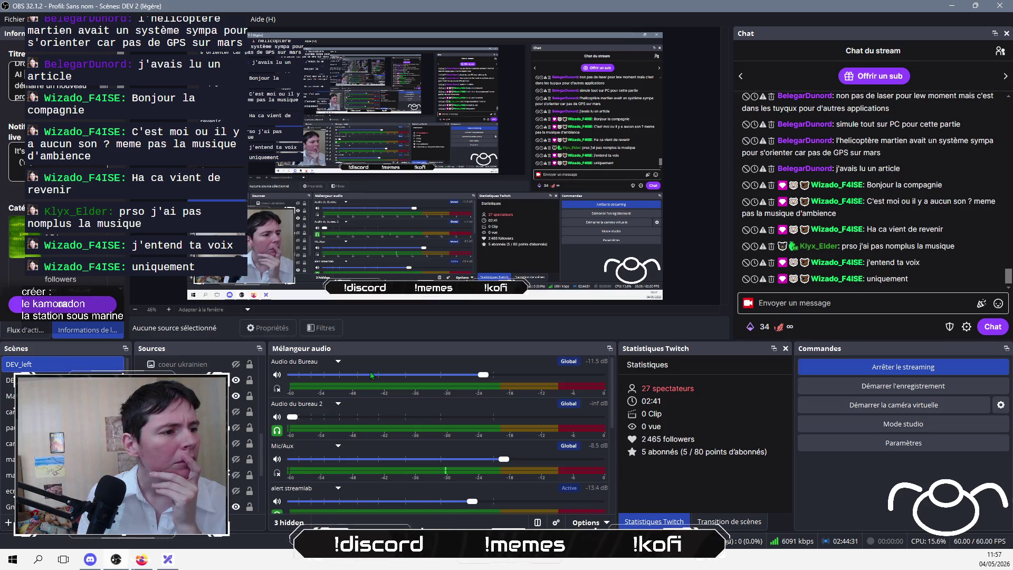
Step: Route Audio du Bureau to Casque (High Definition Audio Device) and save the setting
left_click(337, 361)
left_click(309, 506)
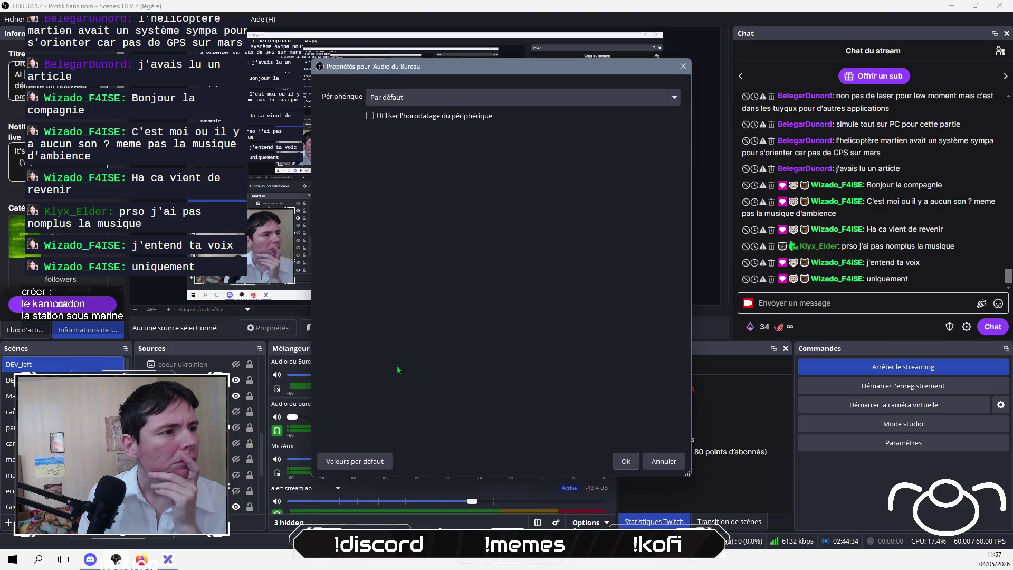
left_click(554, 102)
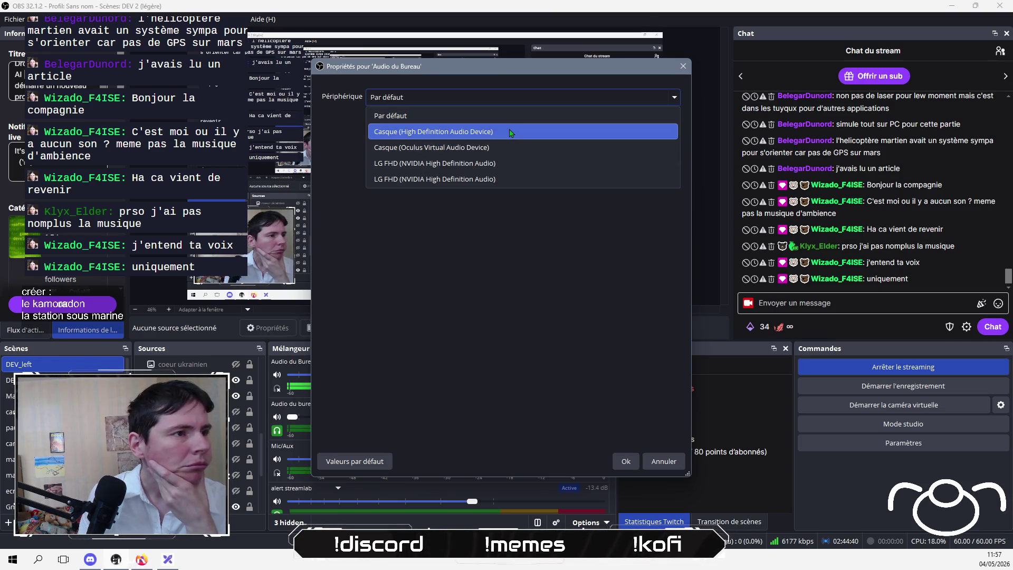
left_click(505, 167)
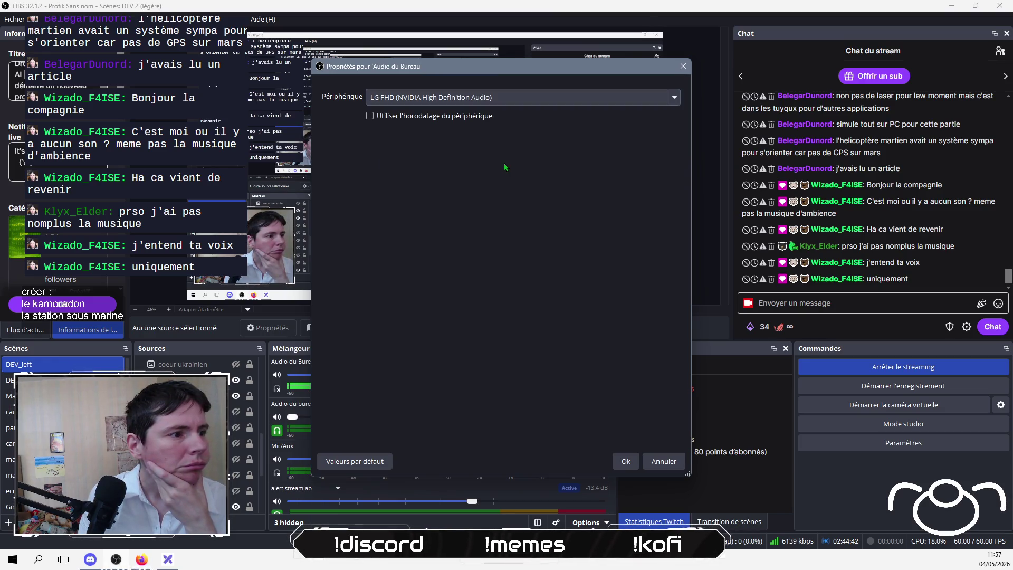
left_click(508, 103)
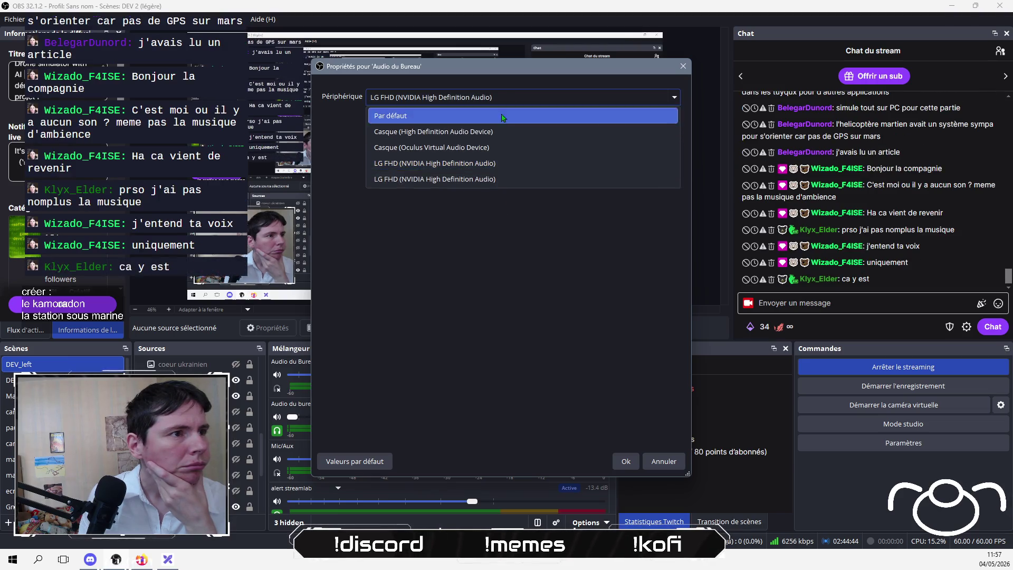
left_click(488, 135)
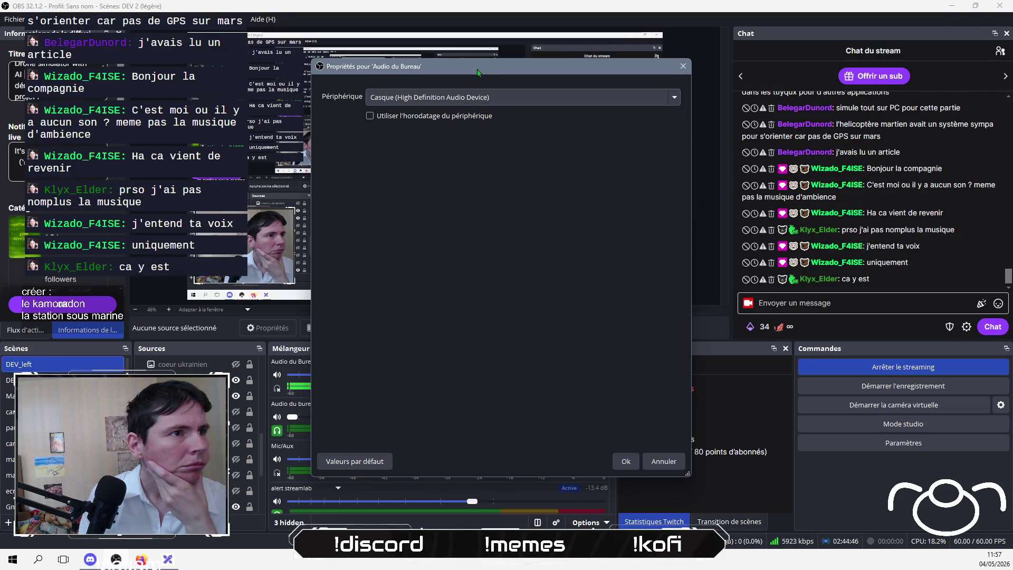
mouse_move(478, 69)
left_mouse_down()
mouse_move(734, 107)
mouse_move(582, 92)
left_mouse_up()
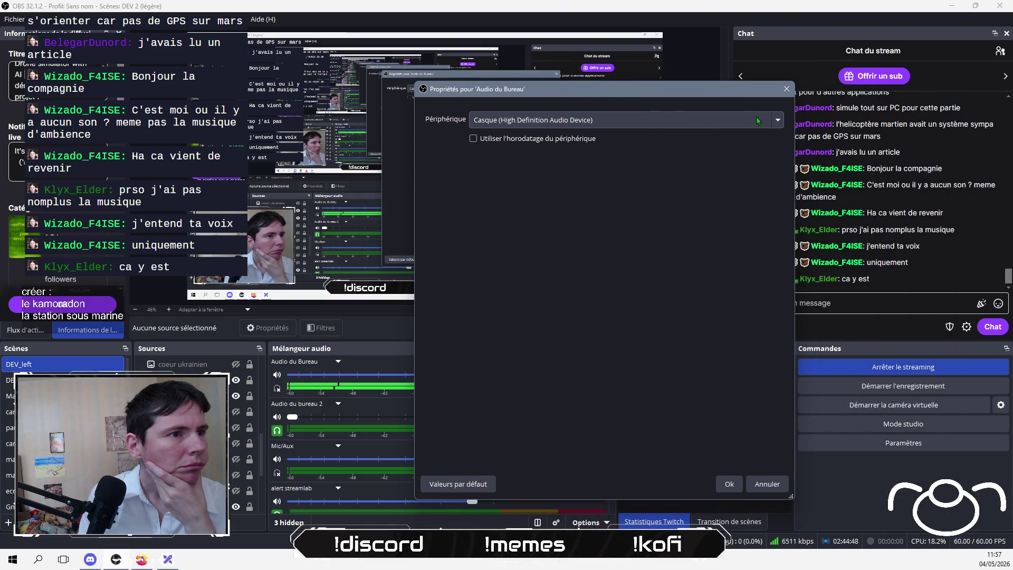
left_click(787, 89)
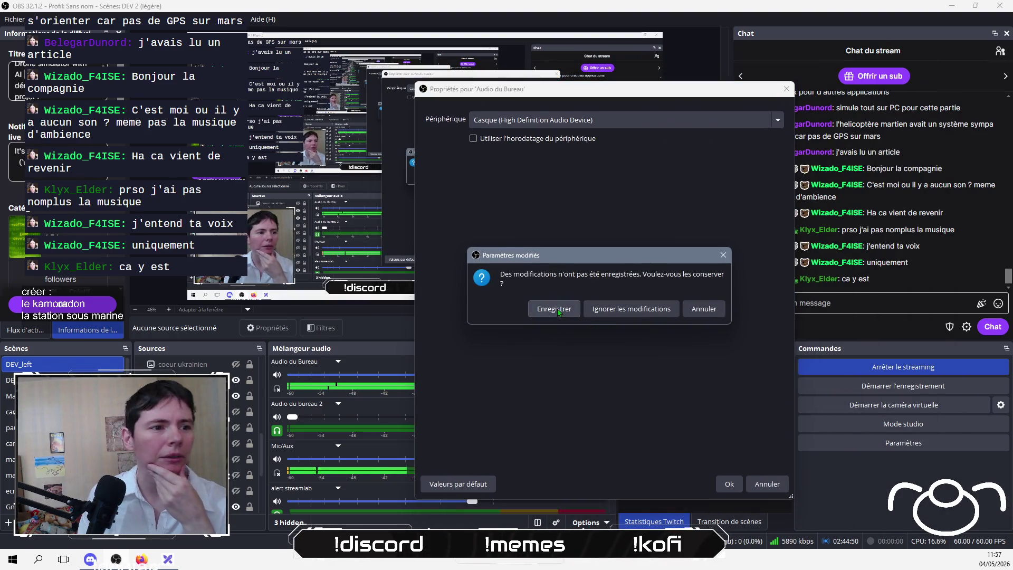
left_click(556, 309)
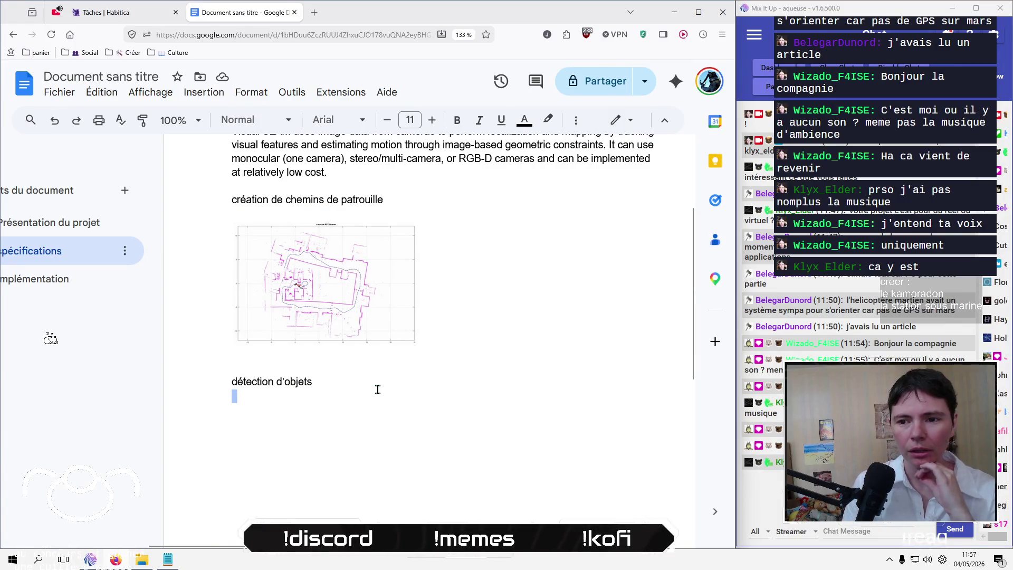
Step: Place the cursor on the empty line under the détection d'objets heading
left_click(377, 389)
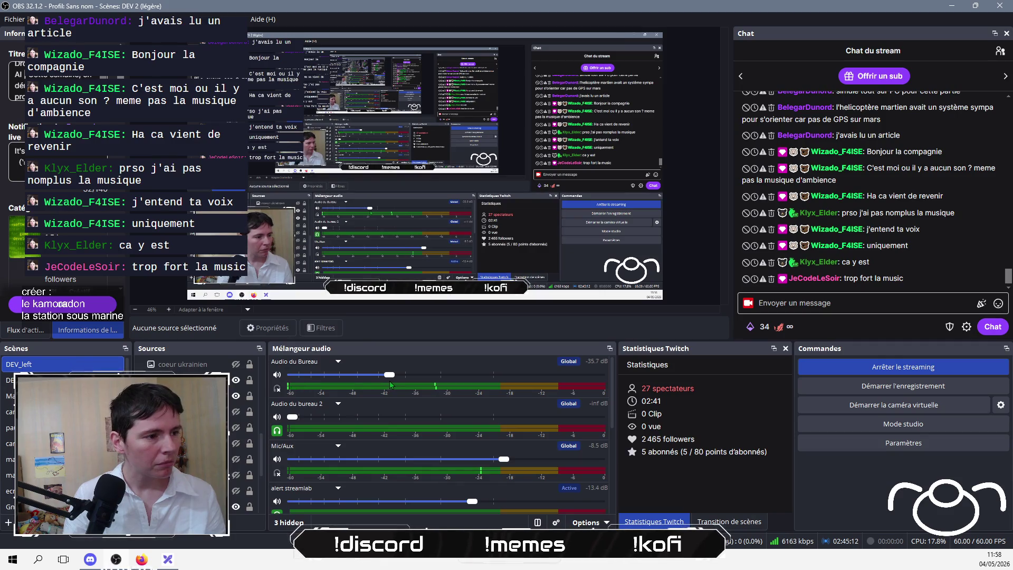
Step: Raise the Audio du Bureau fader to -26.7 dB and bring up the window switcher
mouse_move(390, 382)
left_mouse_down()
mouse_move(417, 377)
mouse_move(407, 381)
left_mouse_up()
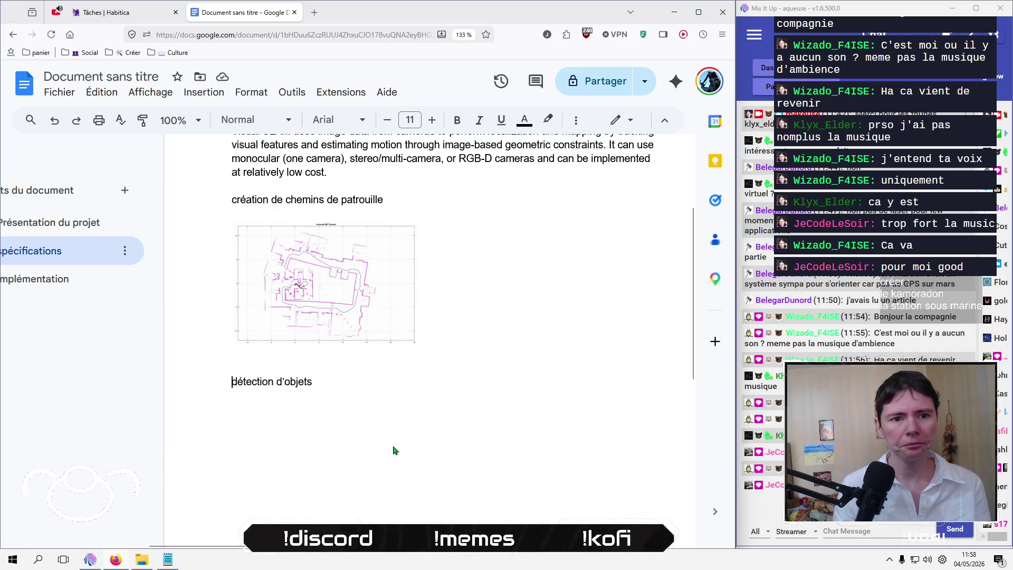
key("alt+Tab")
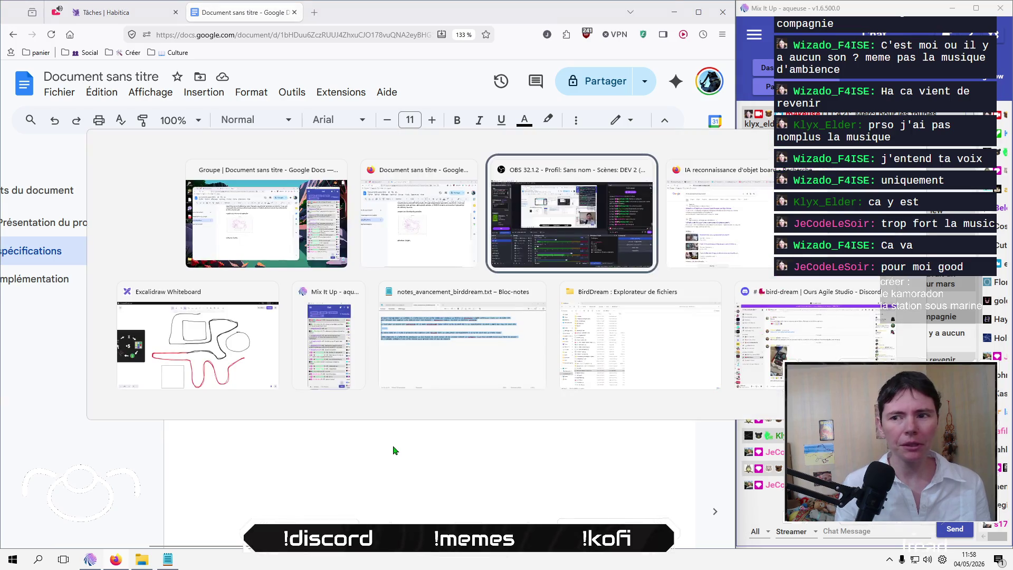
Step: Bring the Firefox 'IA reconnaissance d'objet board' results window to the front
key("alt+Tab")
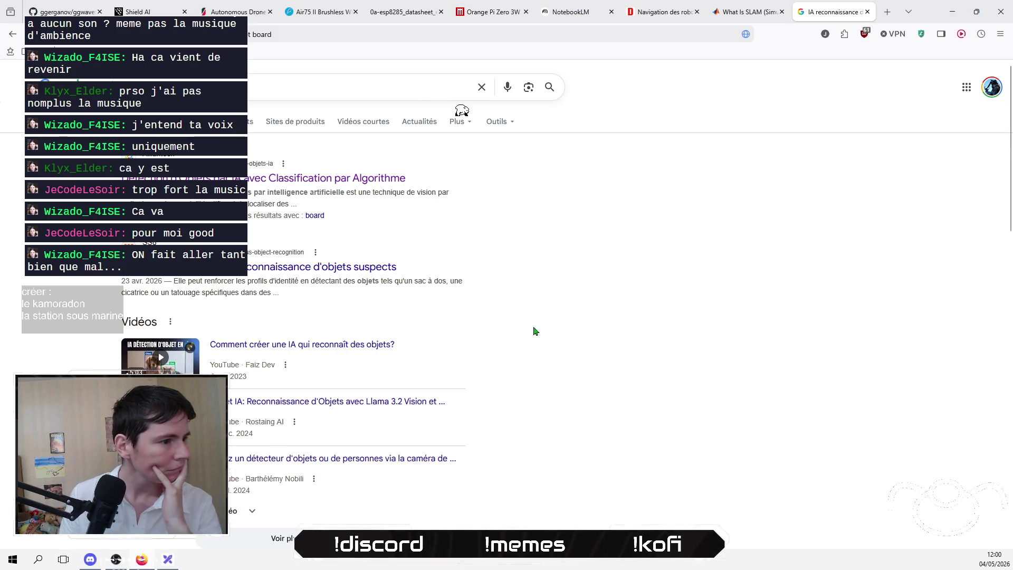
Step: Append 'recommandée' to the object-recognition query and run the search
scroll(612, 359, "down", 7)
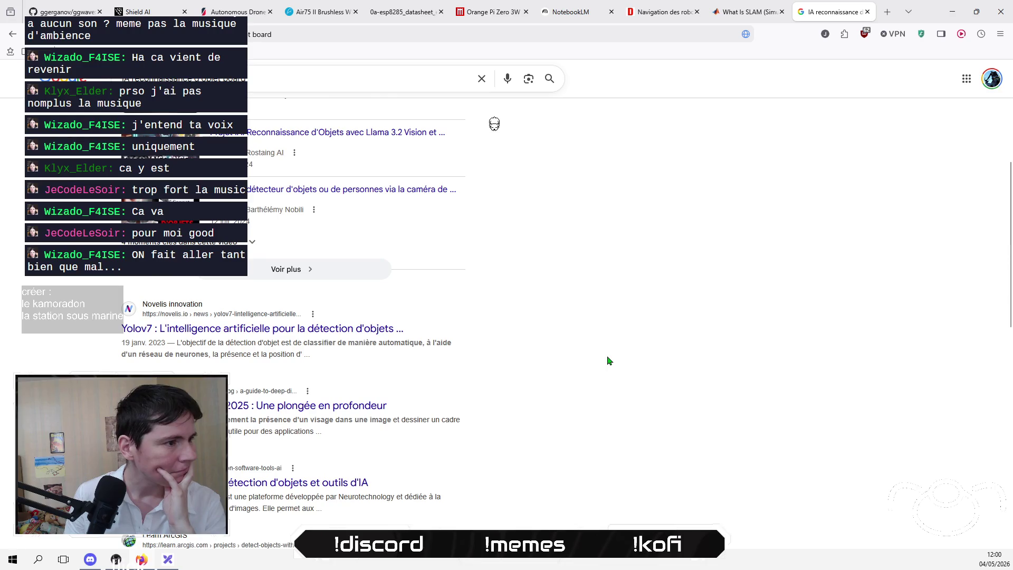
scroll(608, 361, "down", 5)
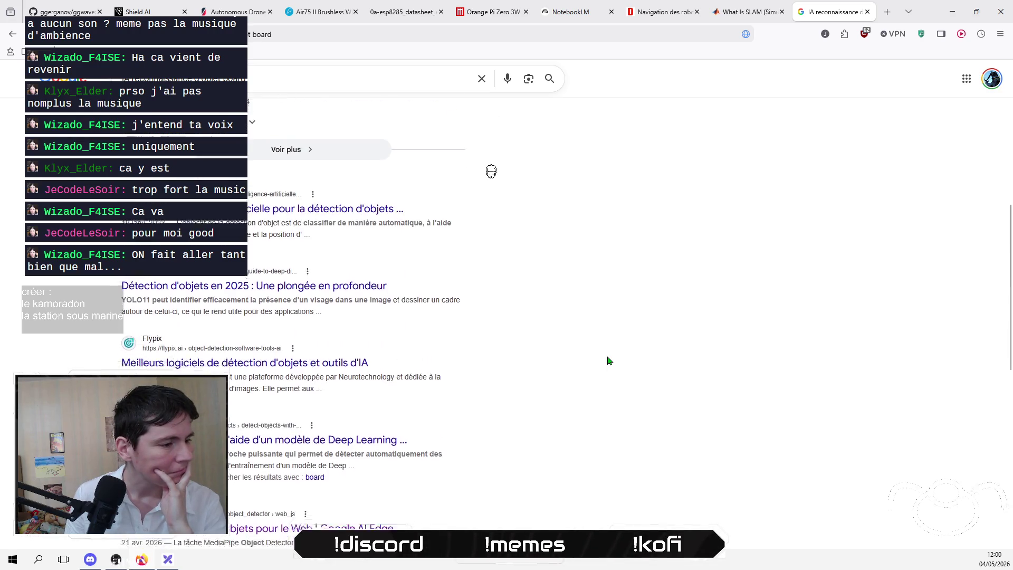
scroll(608, 361, "down", 3)
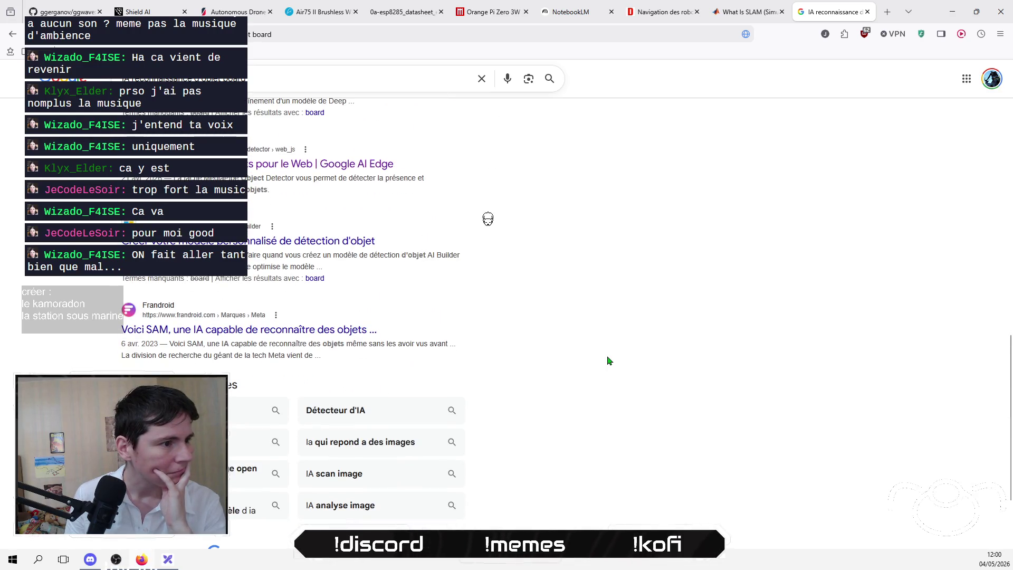
scroll(608, 360, "down", 1)
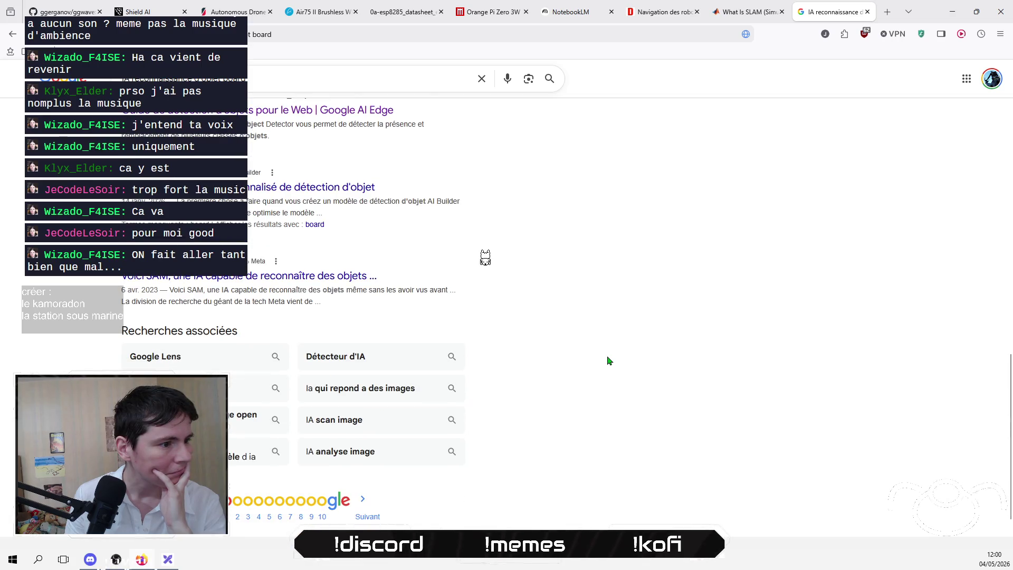
scroll(608, 361, "up", 15)
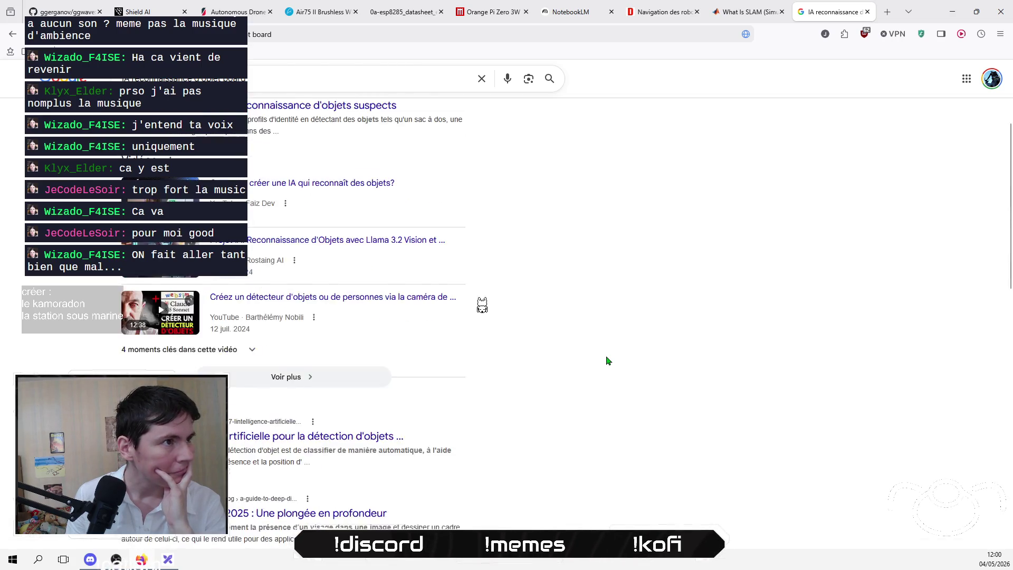
left_click(316, 82)
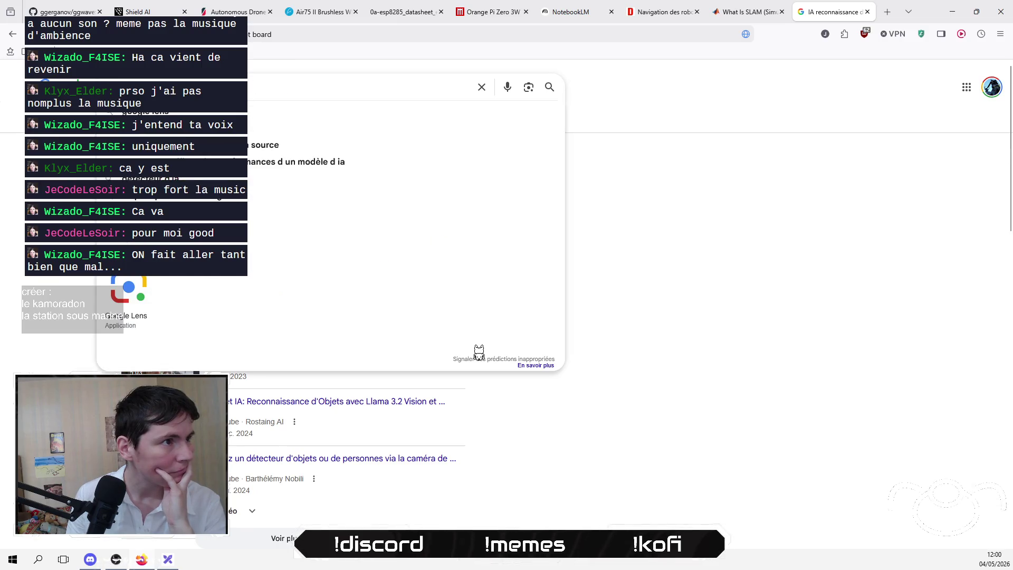
left_click(477, 403)
type("rec")
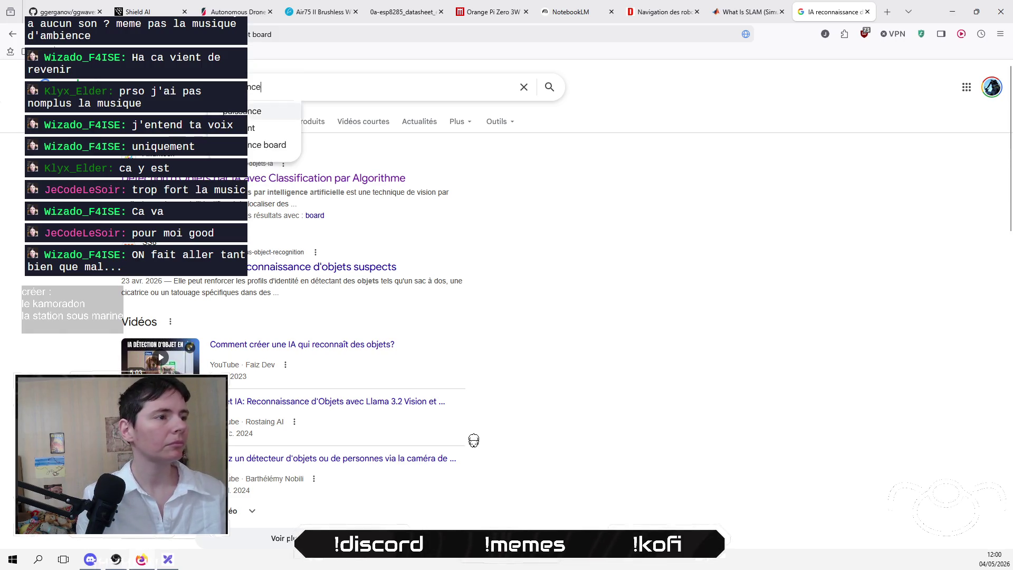
type("ommandée")
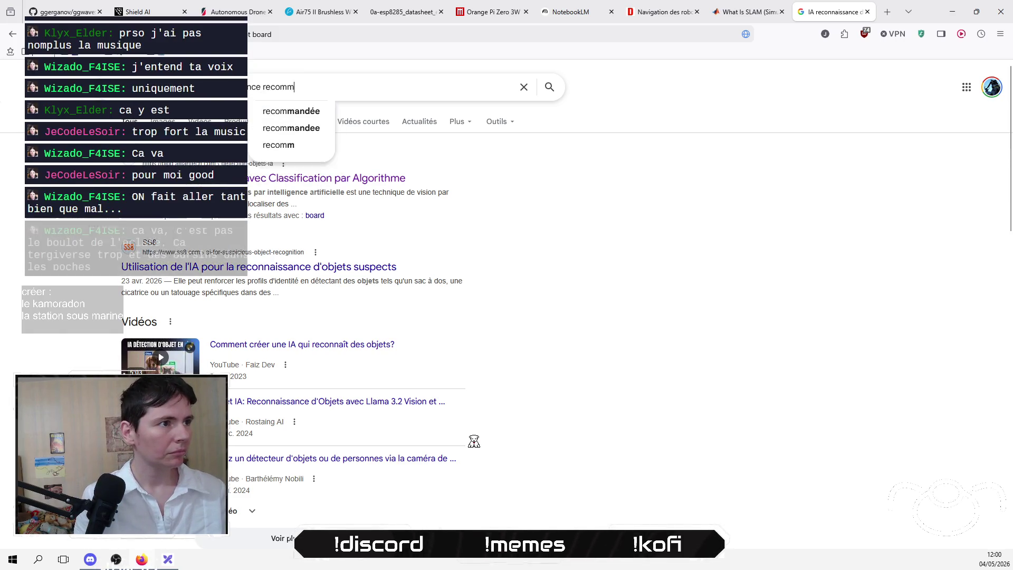
key("Return")
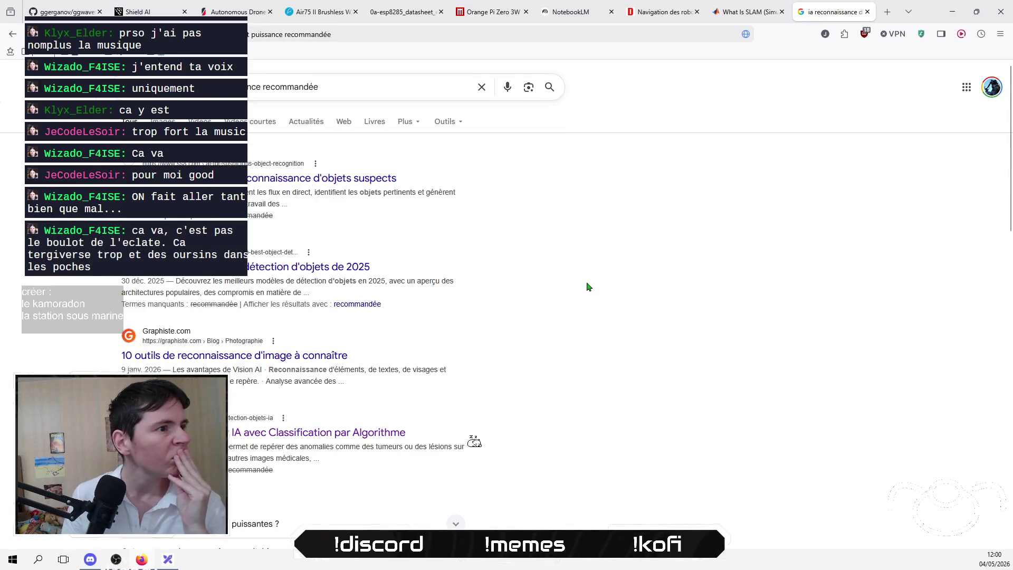
Step: Review the new results, including the 'Détection d'objets en Computer Vision [2025]' article
scroll(593, 292, "down", 7)
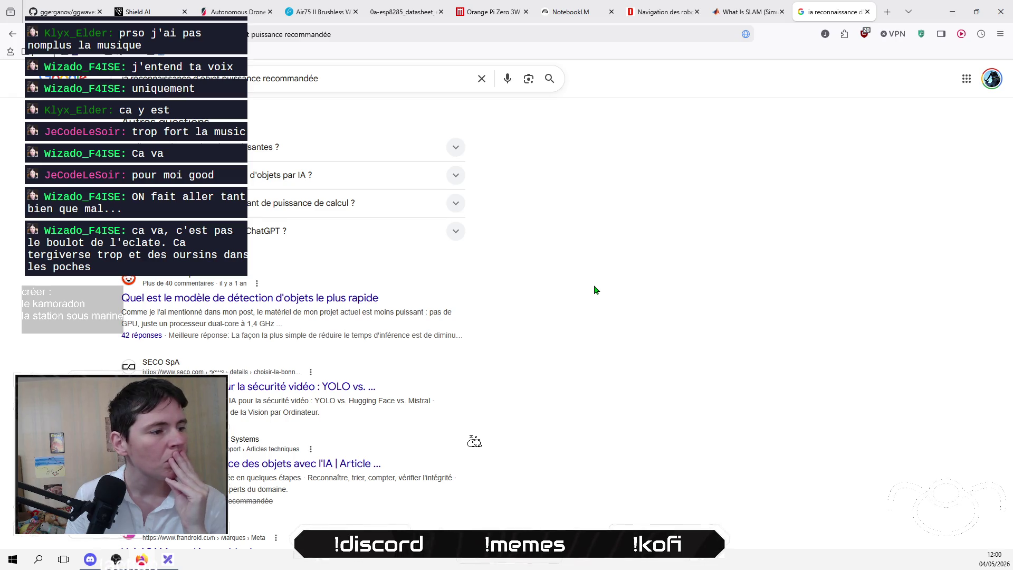
scroll(595, 290, "down", 3)
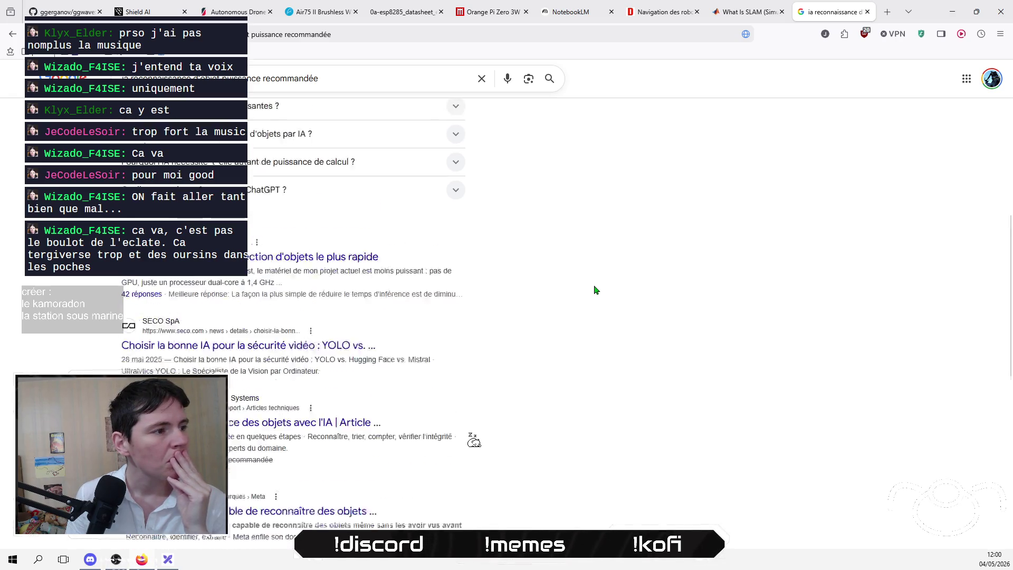
scroll(594, 290, "down", 2)
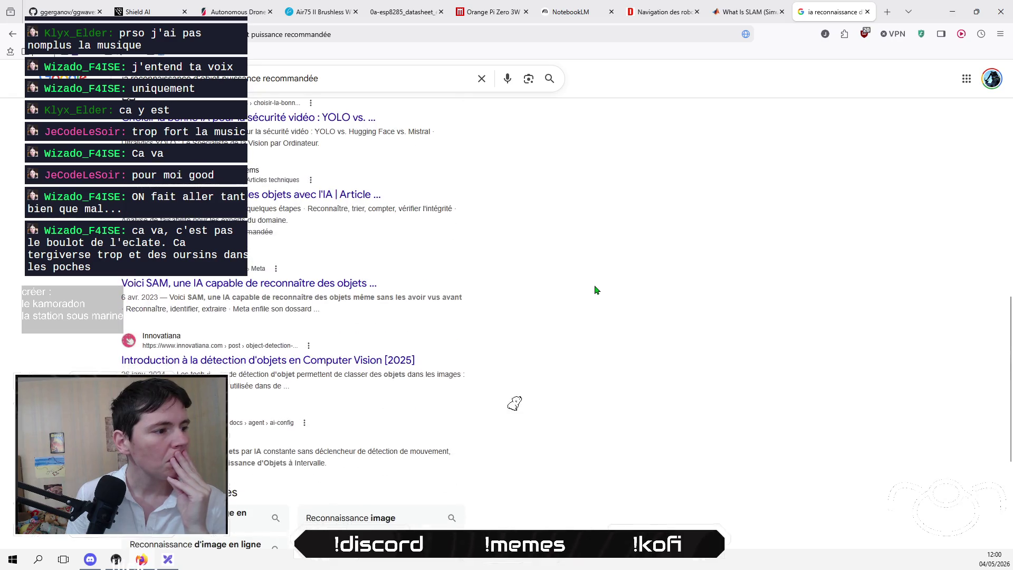
scroll(595, 289, "down", 3)
scroll(595, 290, "down", 1)
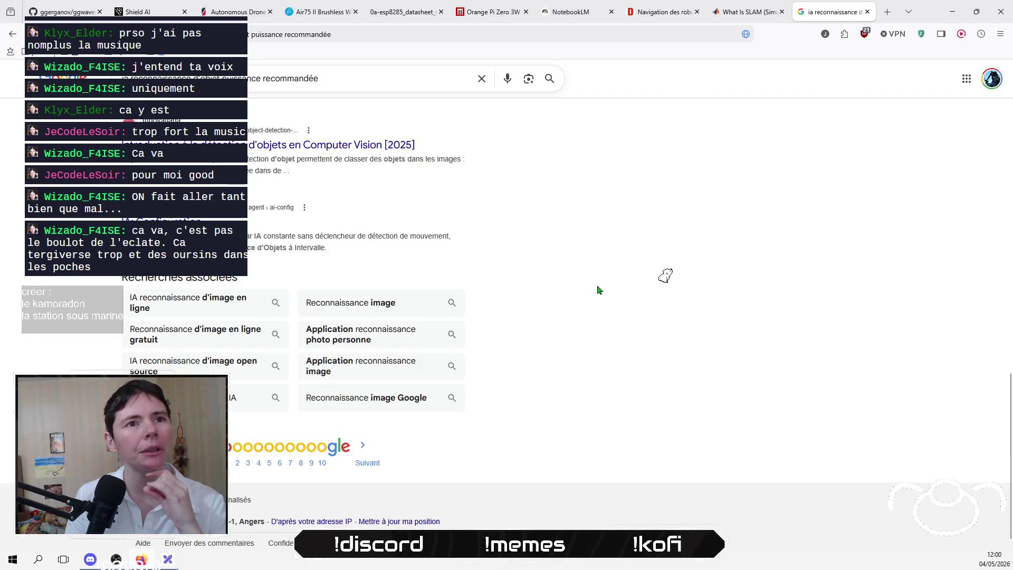
left_click(481, 78)
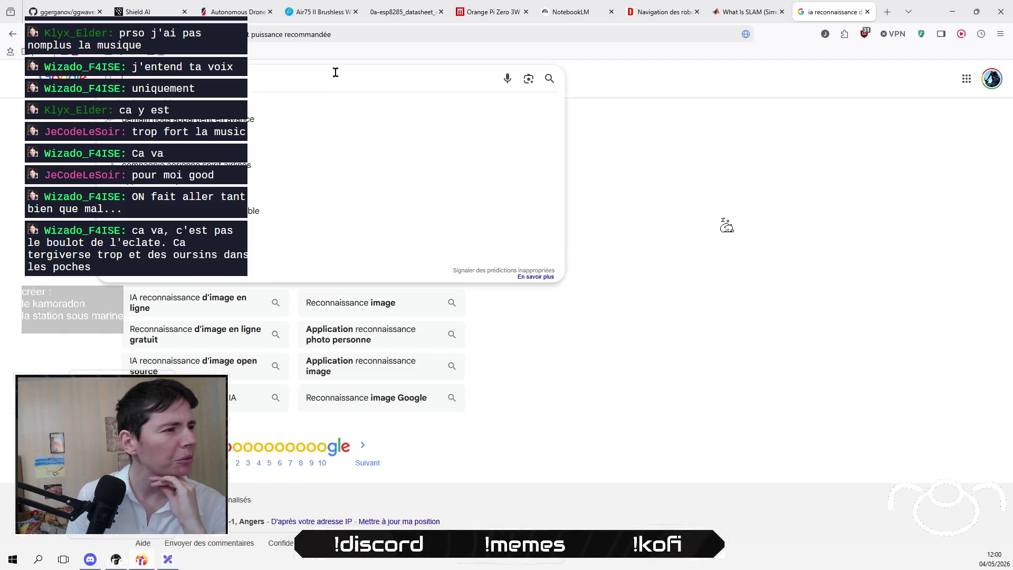
left_click(615, 344)
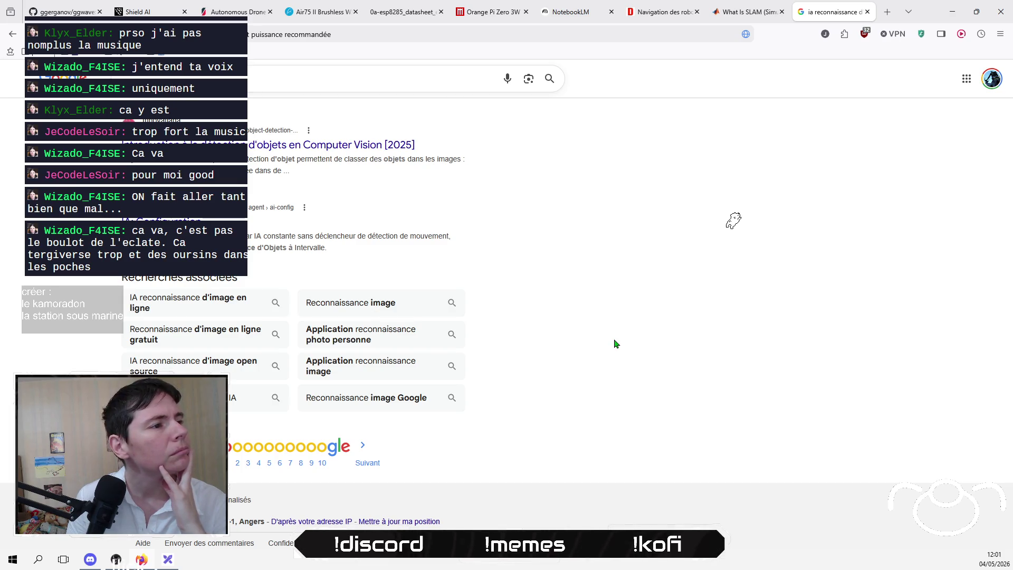
Step: Scroll up and down through the object-recognition search results
scroll(615, 344, "up", 10)
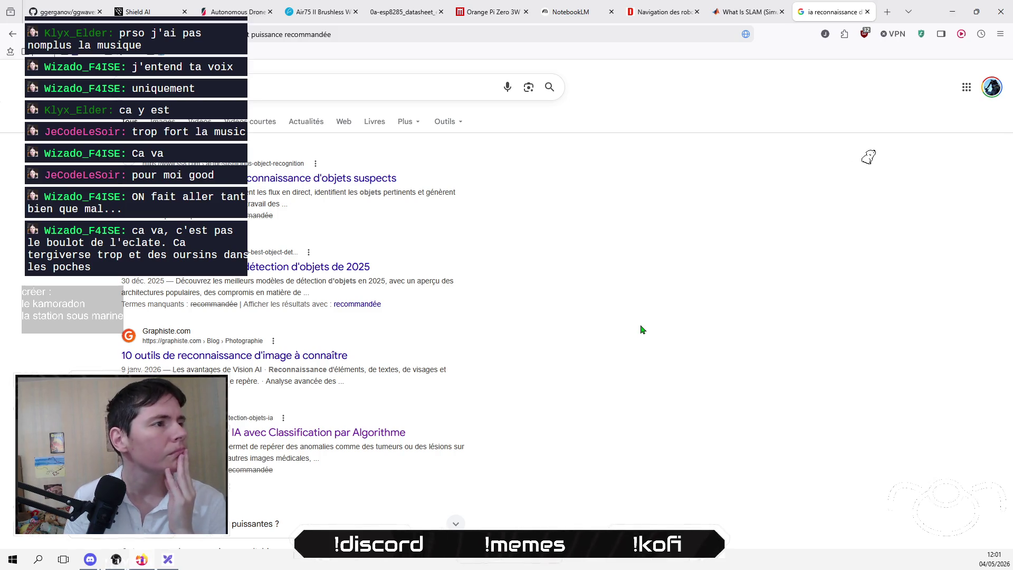
scroll(613, 307, "down", 2)
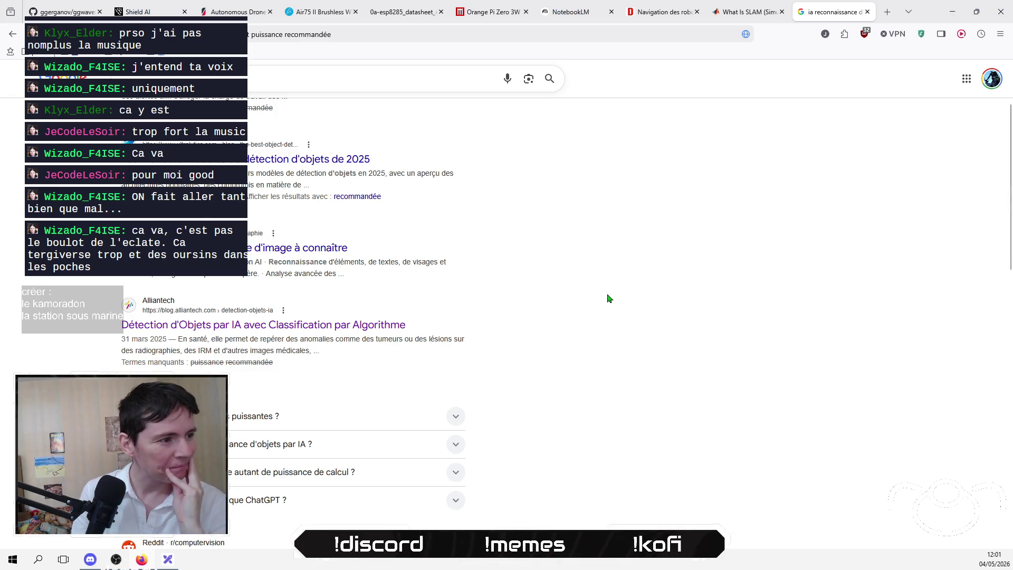
scroll(632, 300, "down", 4)
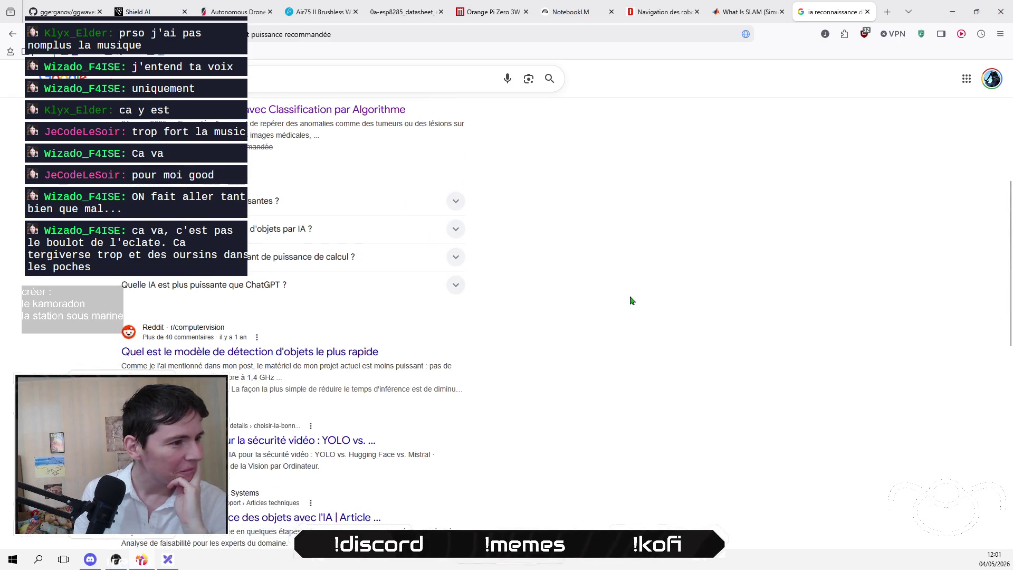
scroll(632, 300, "down", 2)
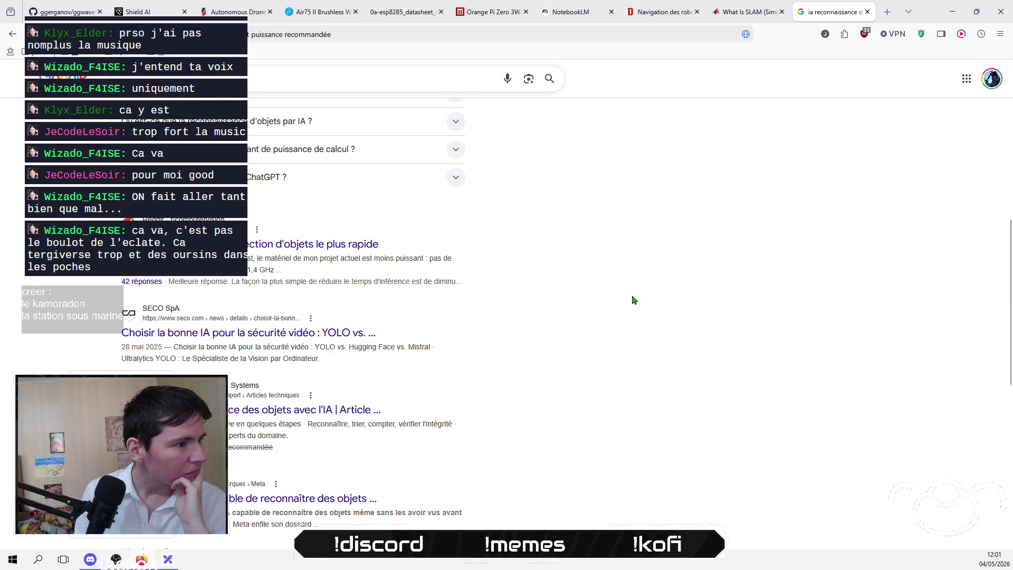
scroll(632, 299, "down", 1)
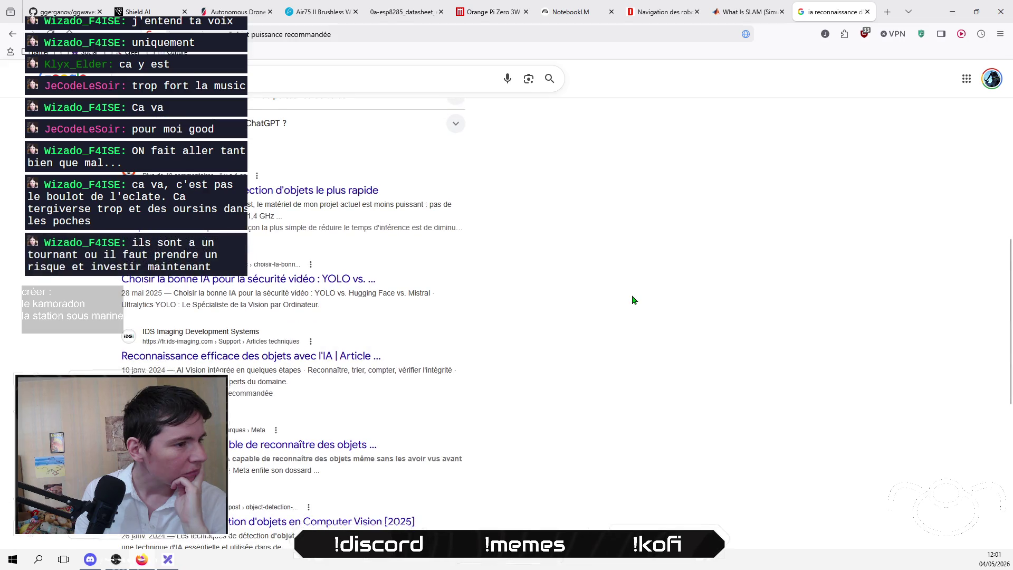
scroll(633, 299, "down", 3)
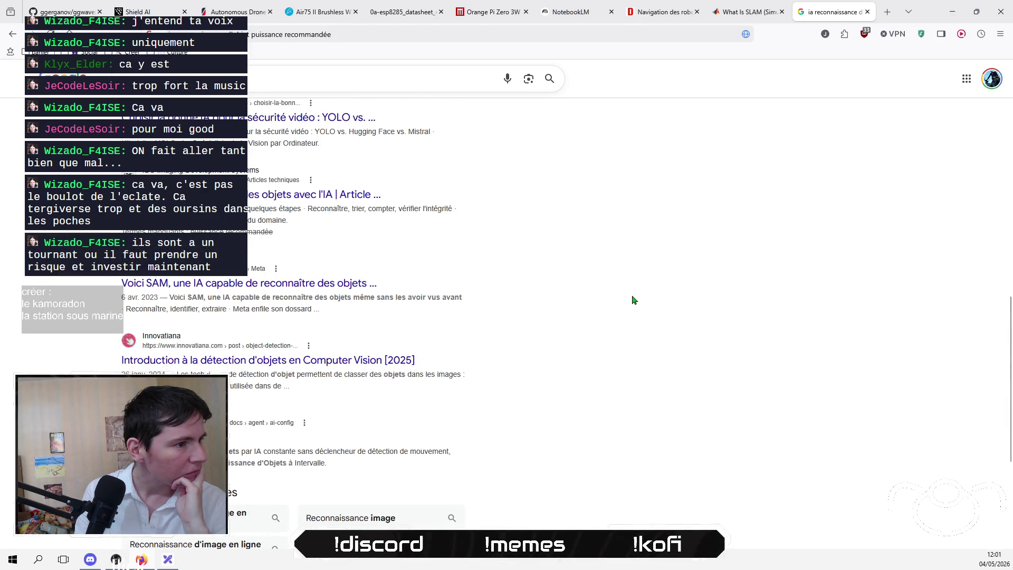
scroll(633, 300, "up", 15)
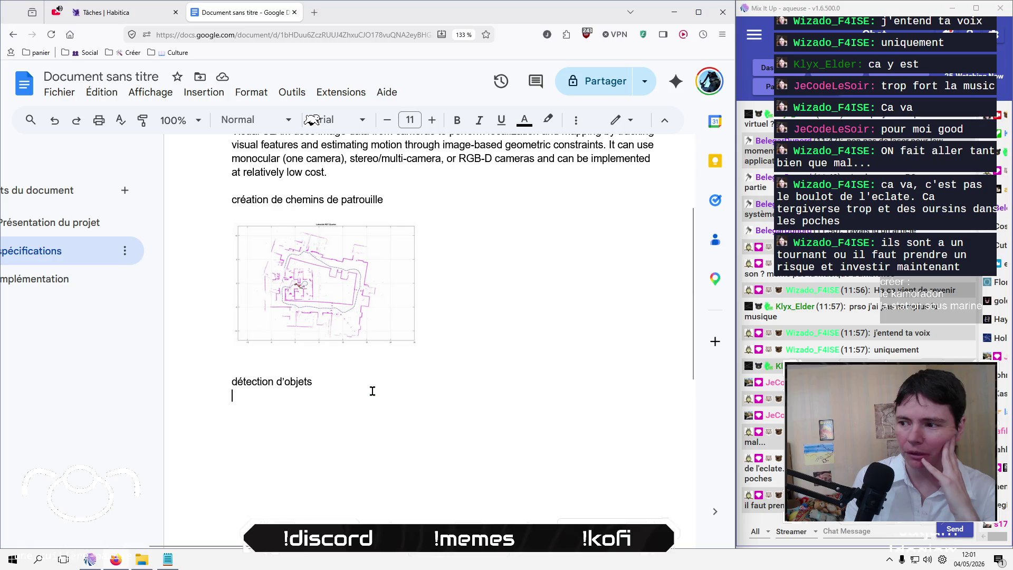
Step: Select the détection d'objets heading line, then move to the NotebookLM notebook tab
left_click_drag(341, 381, 208, 381)
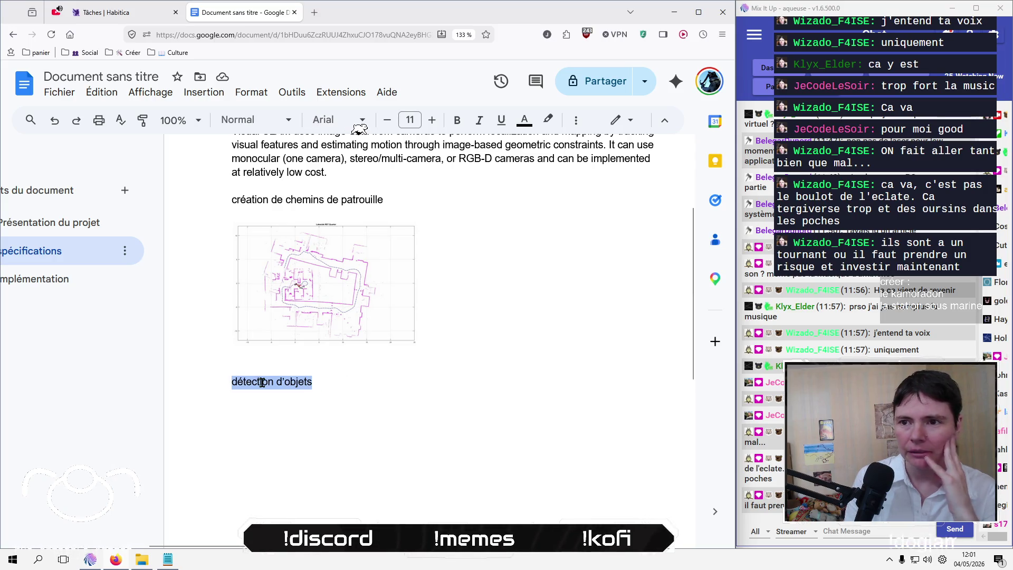
scroll(349, 408, "up", 2)
scroll(351, 409, "down", 2)
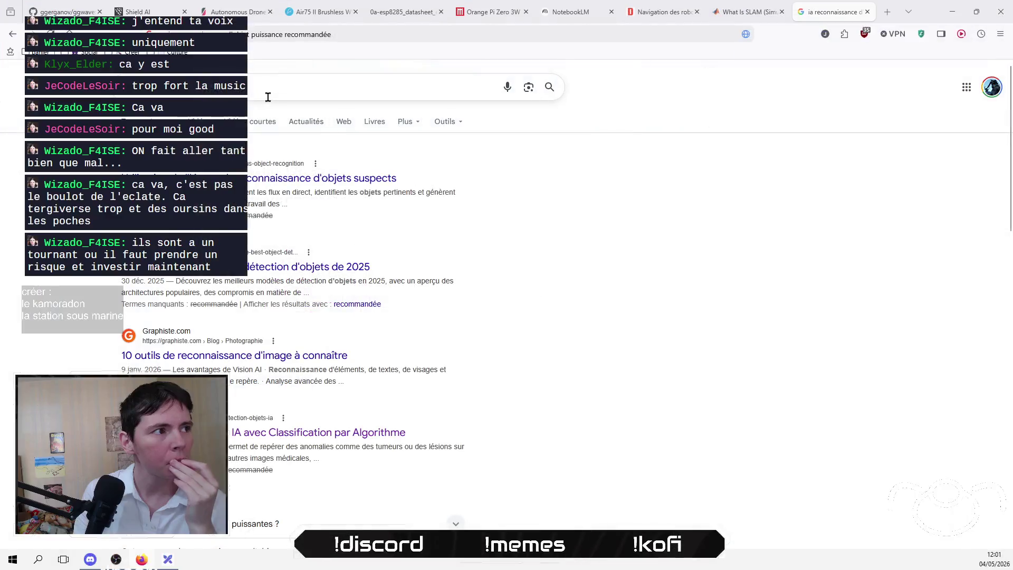
left_click(287, 85)
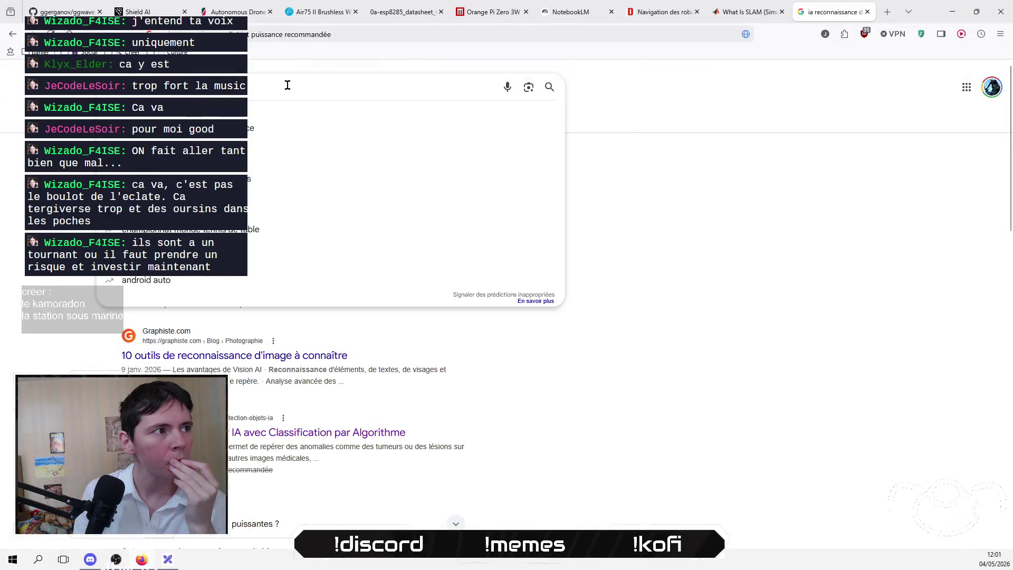
left_click(694, 234)
left_click(559, 7)
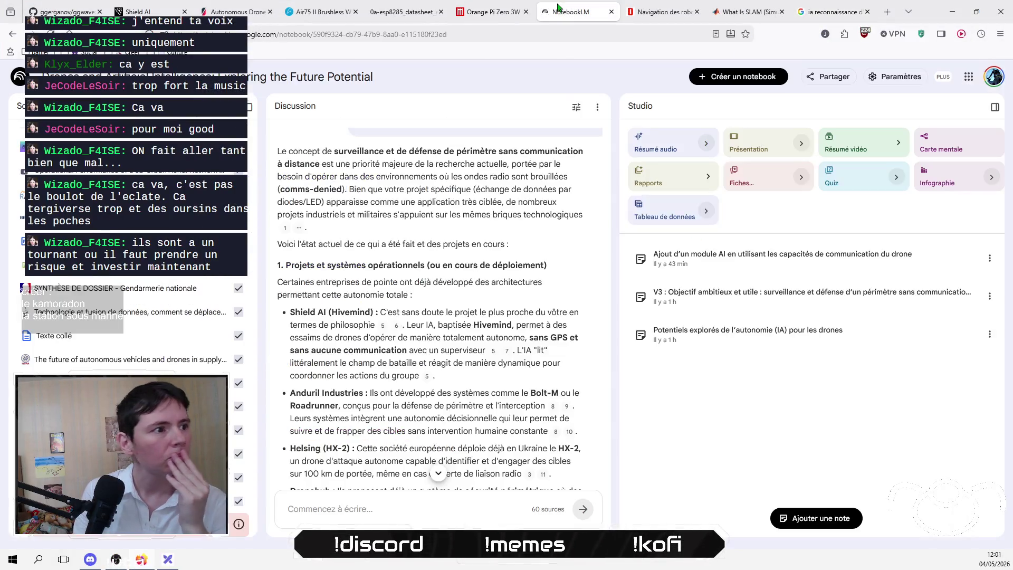
Step: Ask the notebook which solution to use for object detection, correcting the word 'objets'
left_click(405, 513)
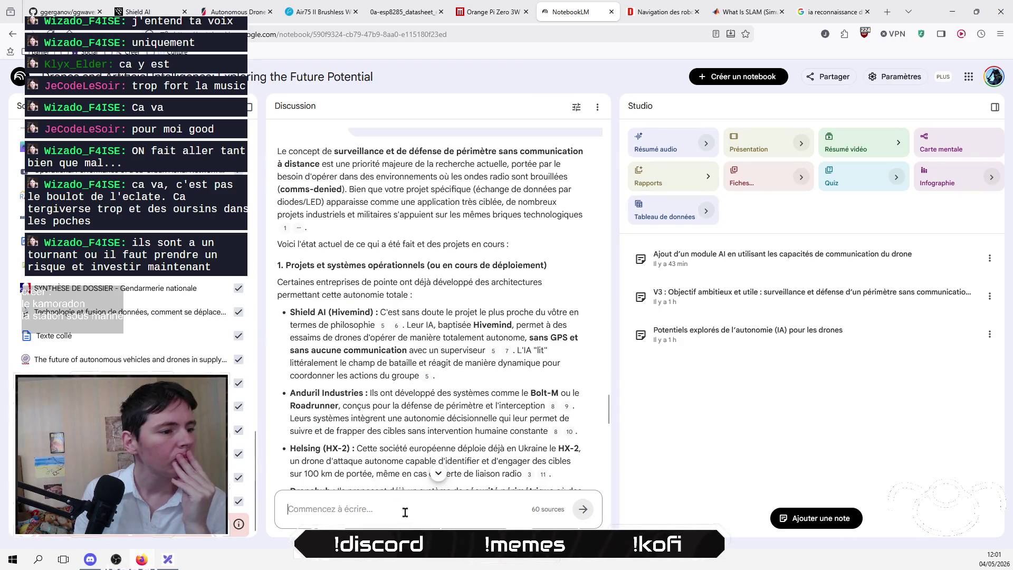
type("quelle")
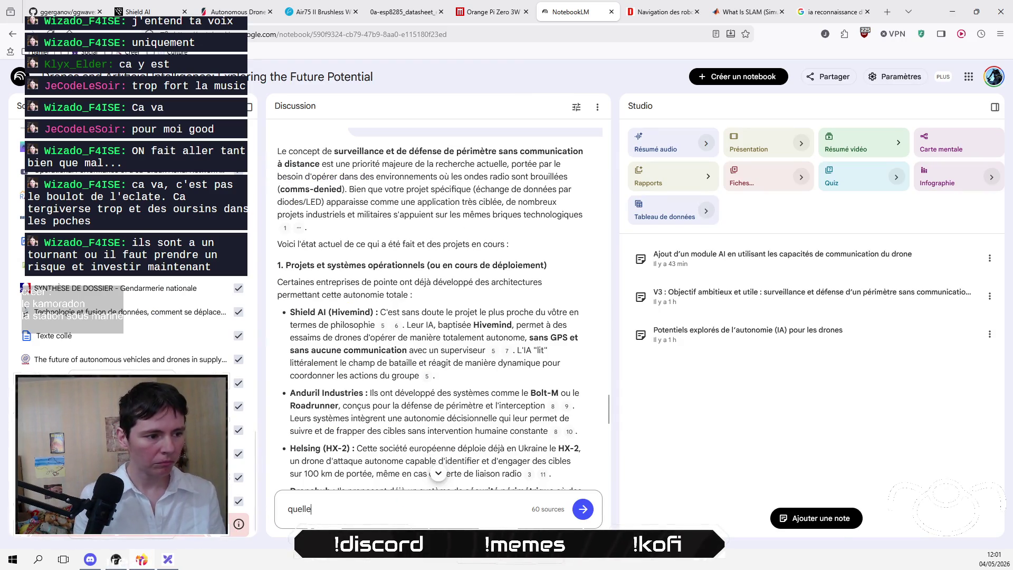
type(" sn me r")
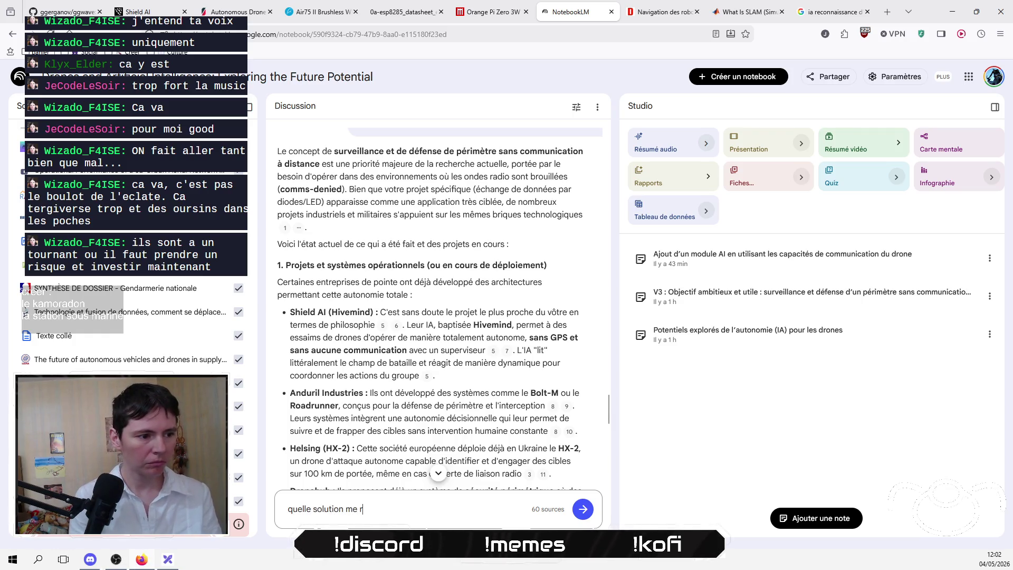
type("pour la partie")
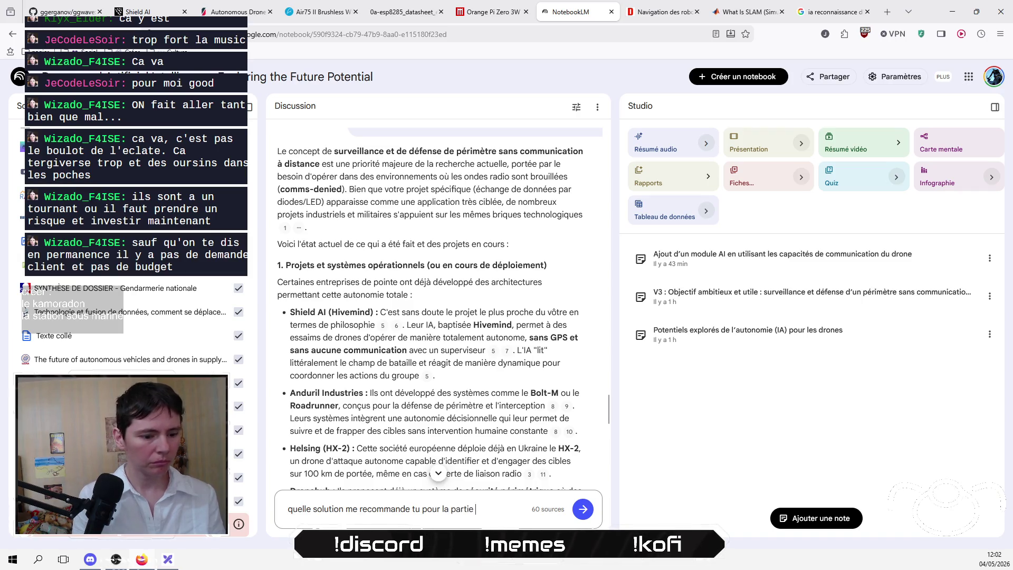
type("d)")
type("tectio")
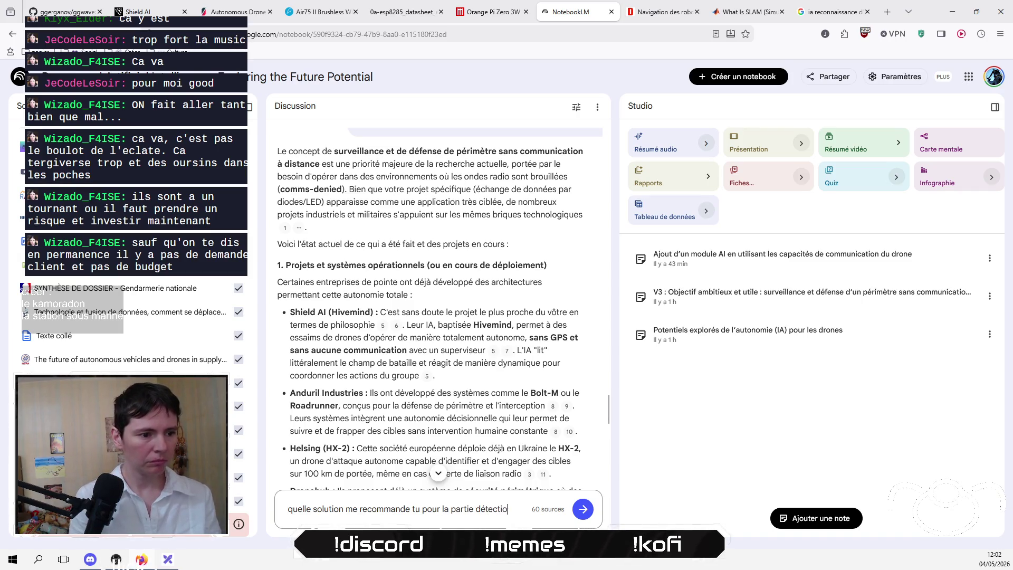
type("n d")
type("’boejts sus")
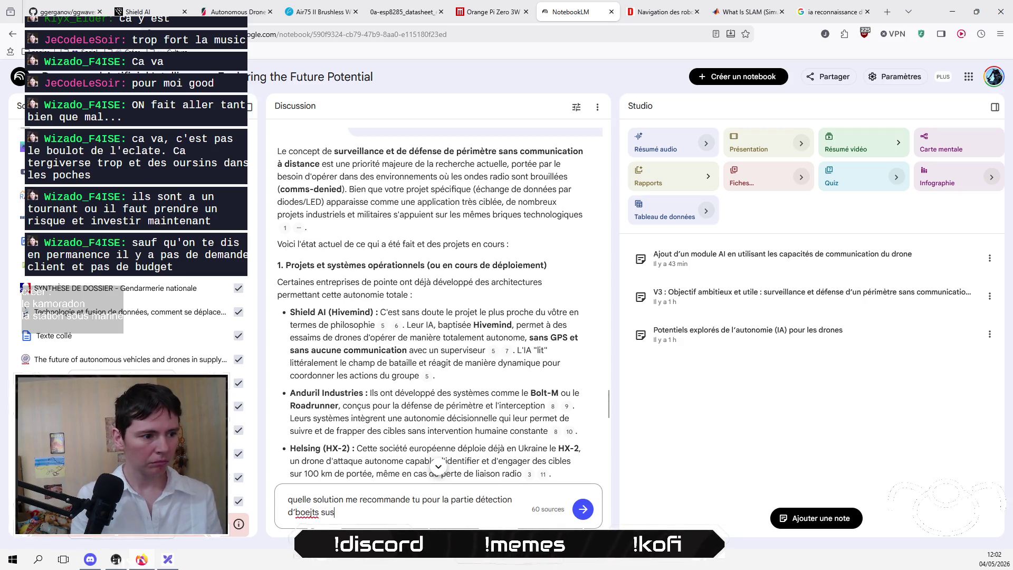
type("ects ?")
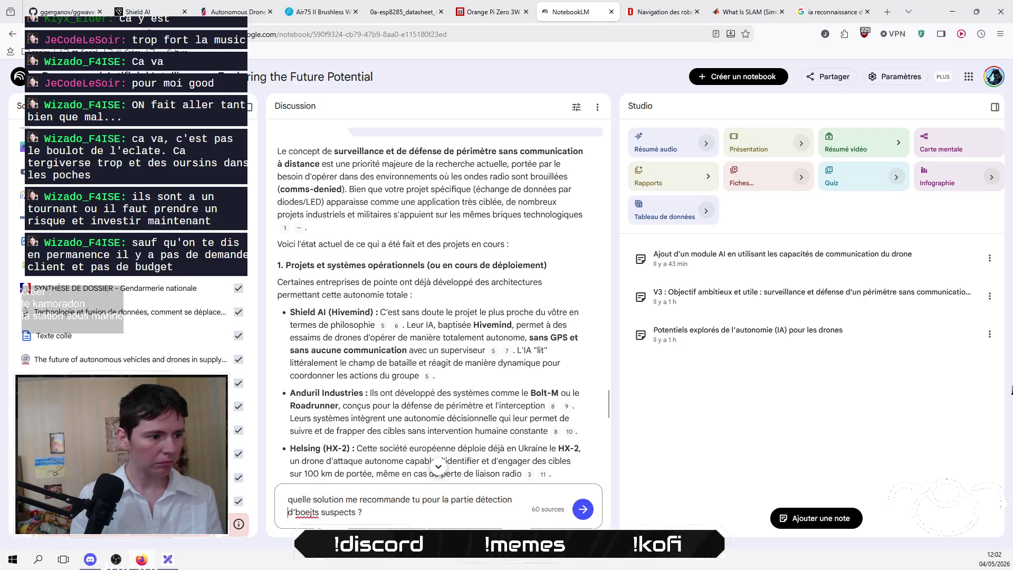
key("BackSpace")
key("BackSpace")
key("BackSpace")
type("objets")
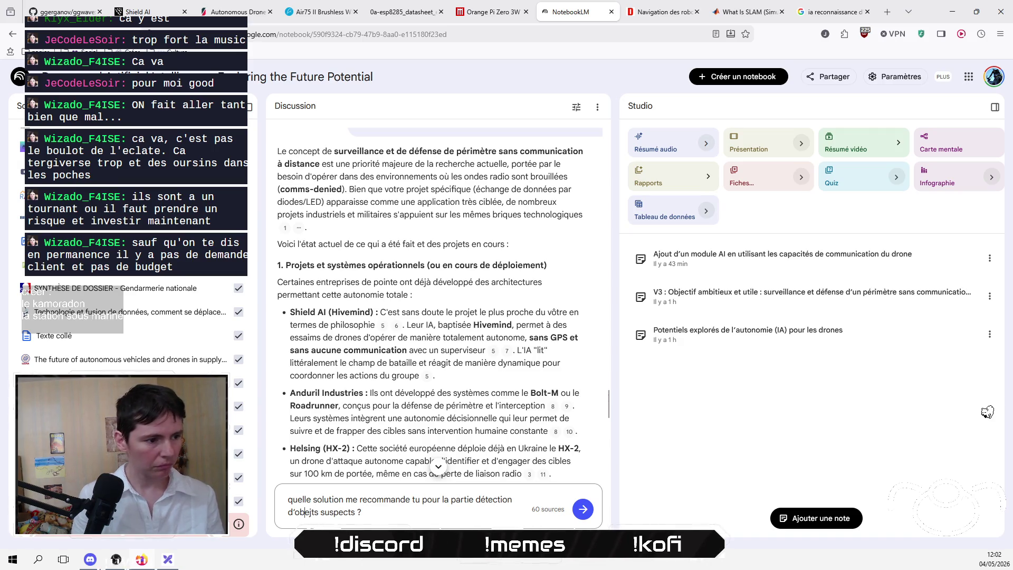
key("BackSpace")
key("BackSpace")
key("BackSpace")
type("jets")
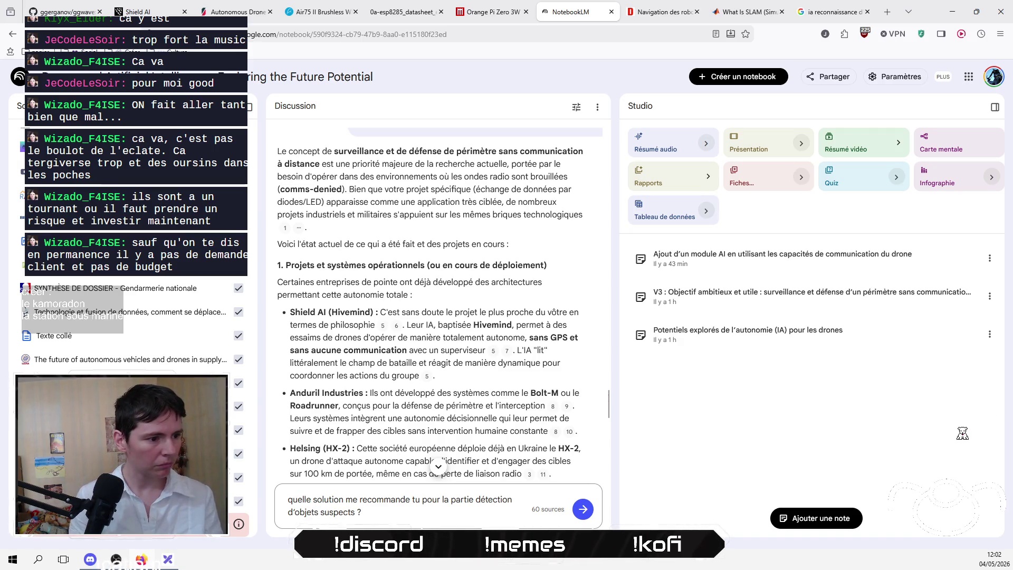
key("Return")
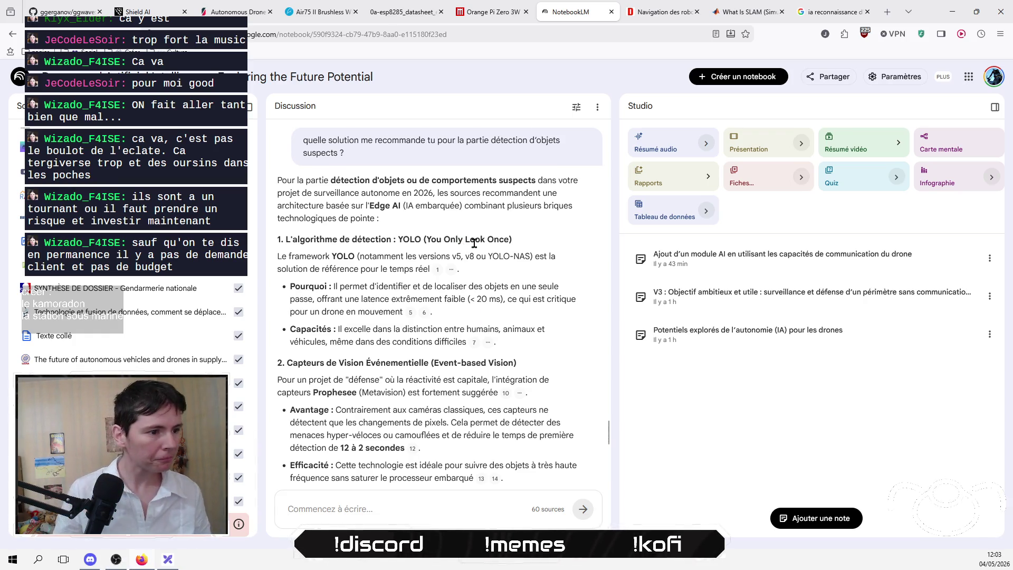
Step: Copy 'NVIDIA Jetson' from NotebookLM's En résumé paragraph and return to the Google search results
scroll(474, 242, "down", 6)
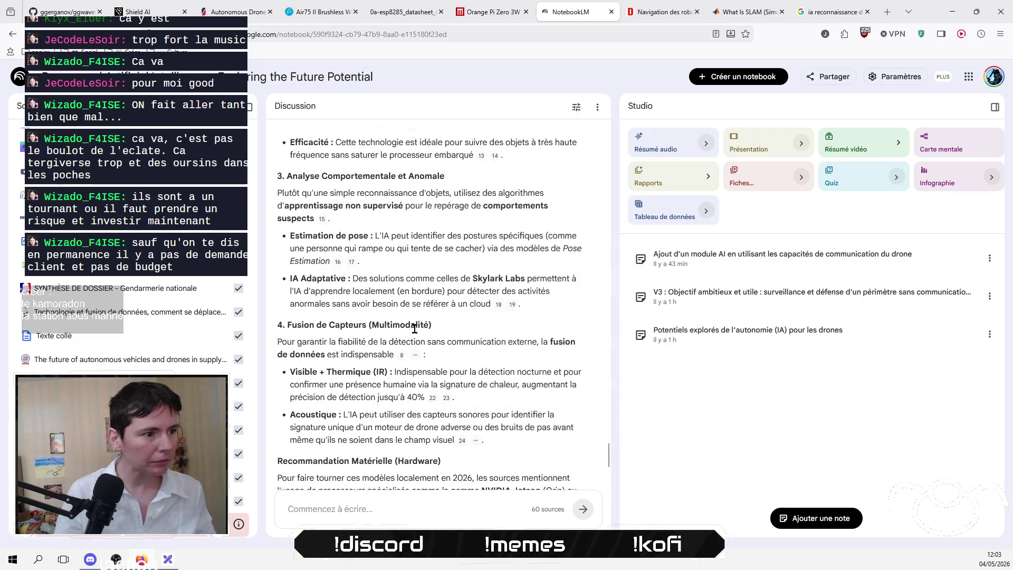
scroll(508, 347, "down", 1)
scroll(479, 315, "down", 3)
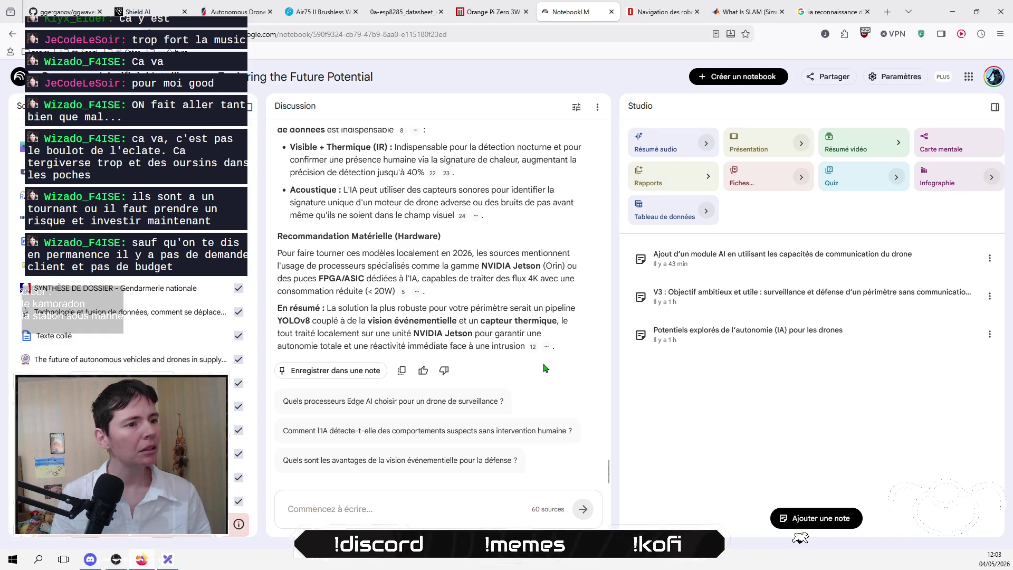
left_click_drag(471, 334, 413, 333)
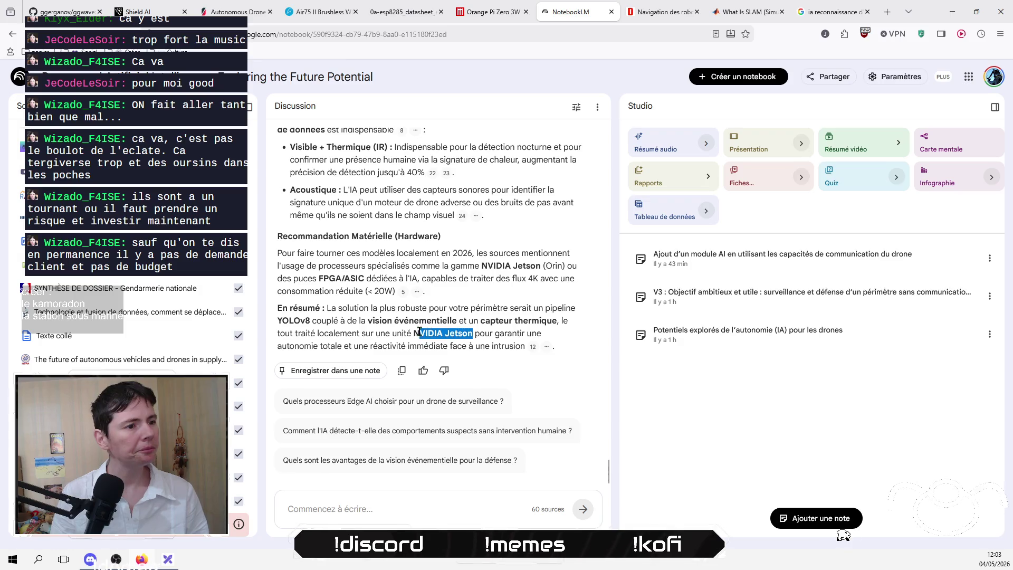
right_click(449, 330)
left_click(513, 78)
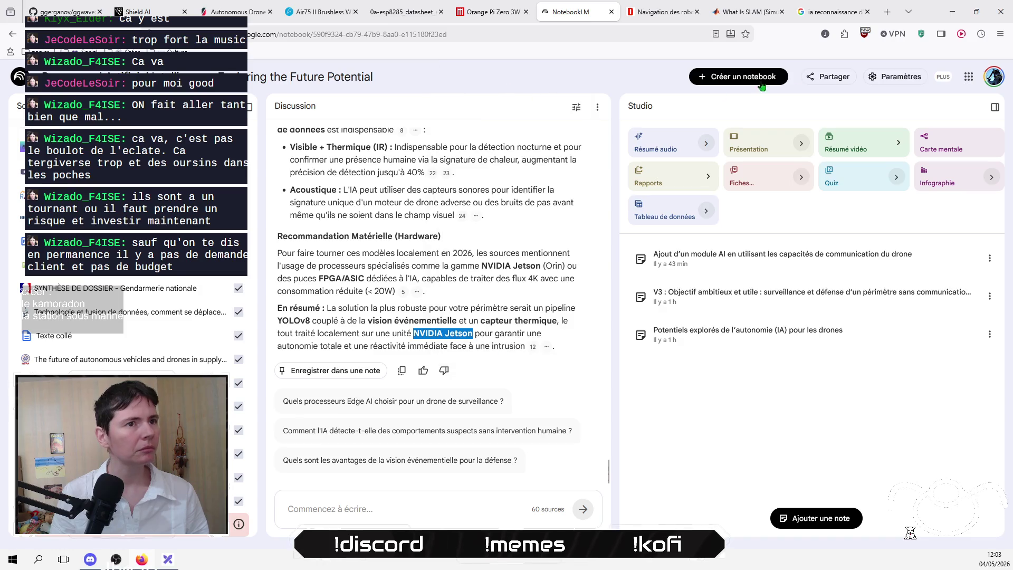
left_click(832, 12)
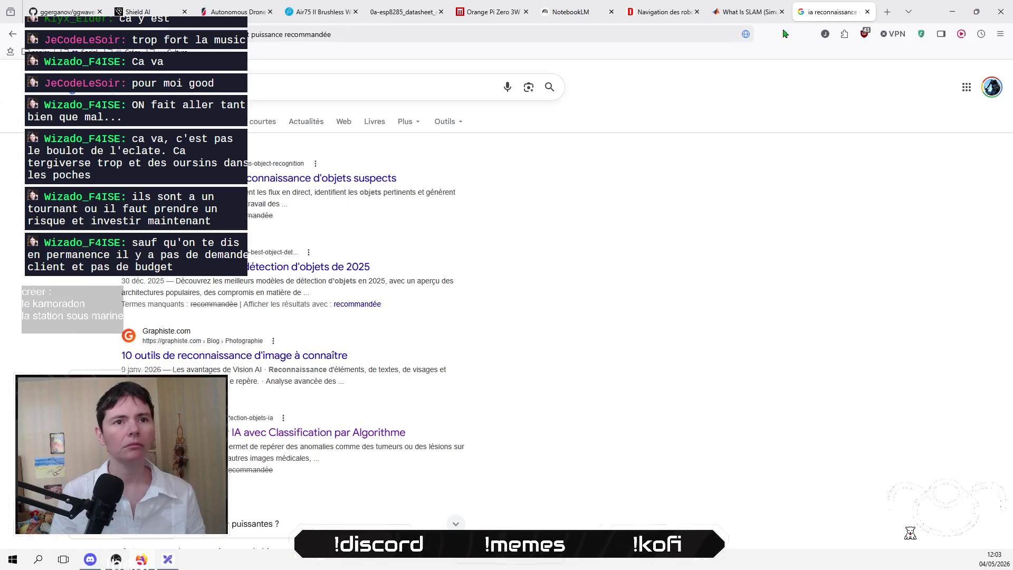
Step: Search Google for 'NVIDIA Jetson' and open the developer.nvidia.com result in a new tab
left_click(335, 95)
key("Return")
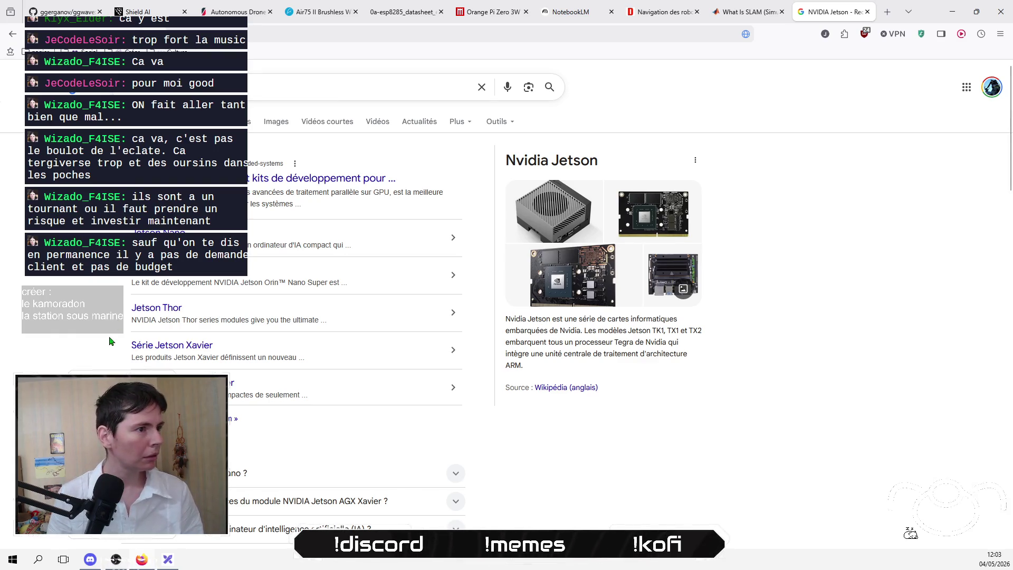
right_click(361, 188)
left_click(370, 190)
left_click(762, 12)
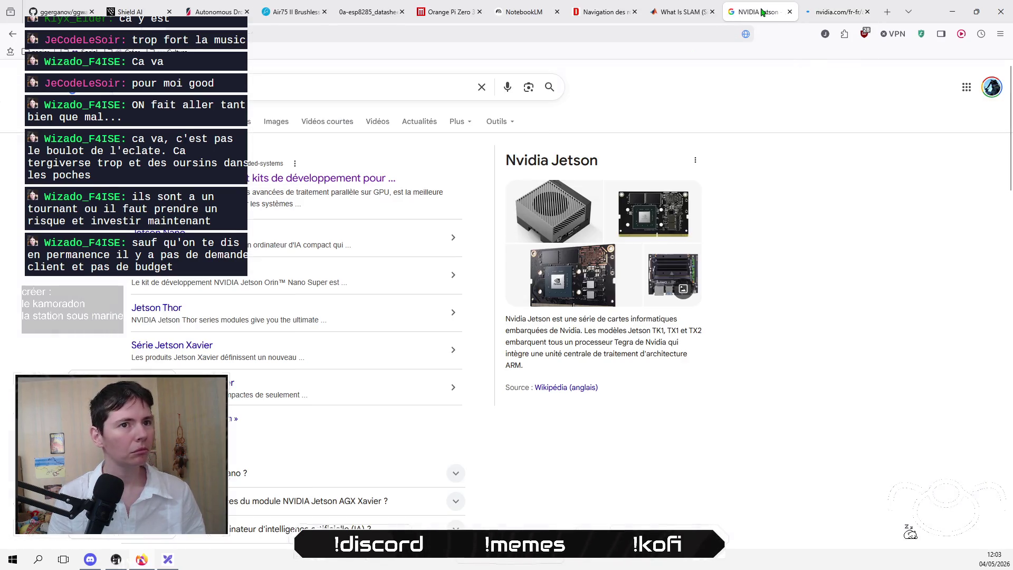
scroll(349, 317, "down", 7)
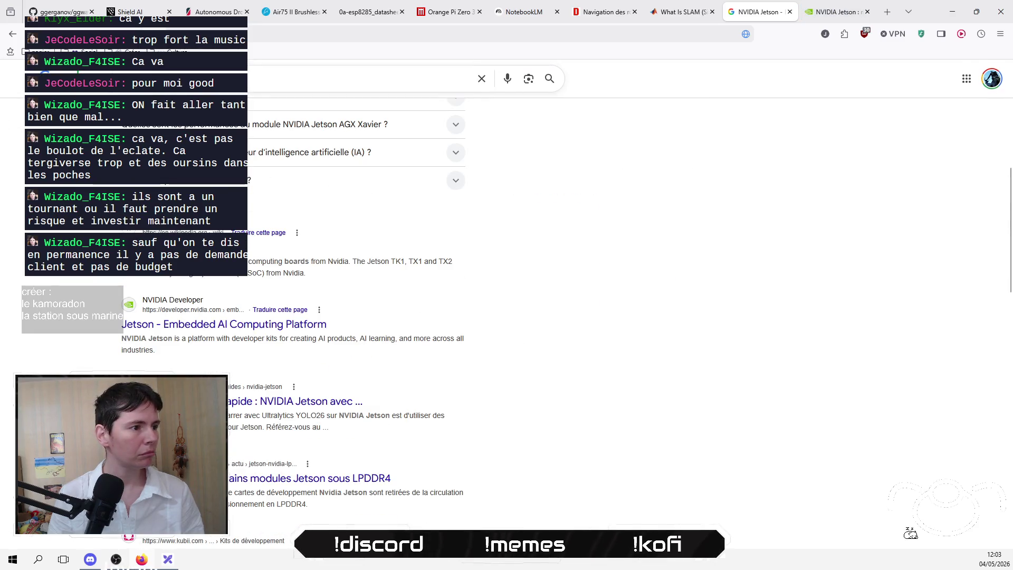
Step: Browse NVIDIA's Jetson embedded computing page after accepting cookies, then close both NVIDIA tabs
left_click(279, 323)
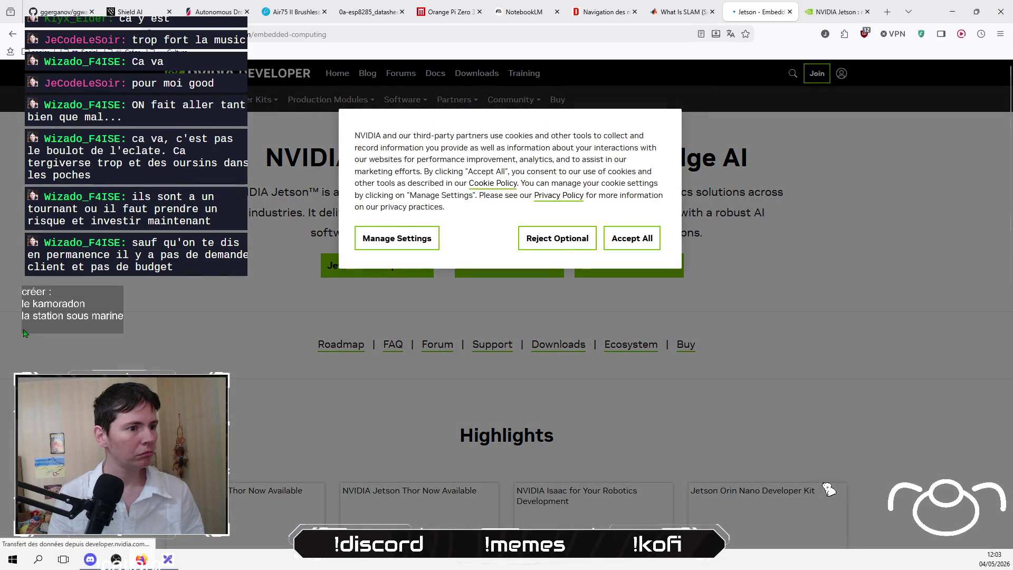
left_click(639, 240)
scroll(141, 309, "down", 4)
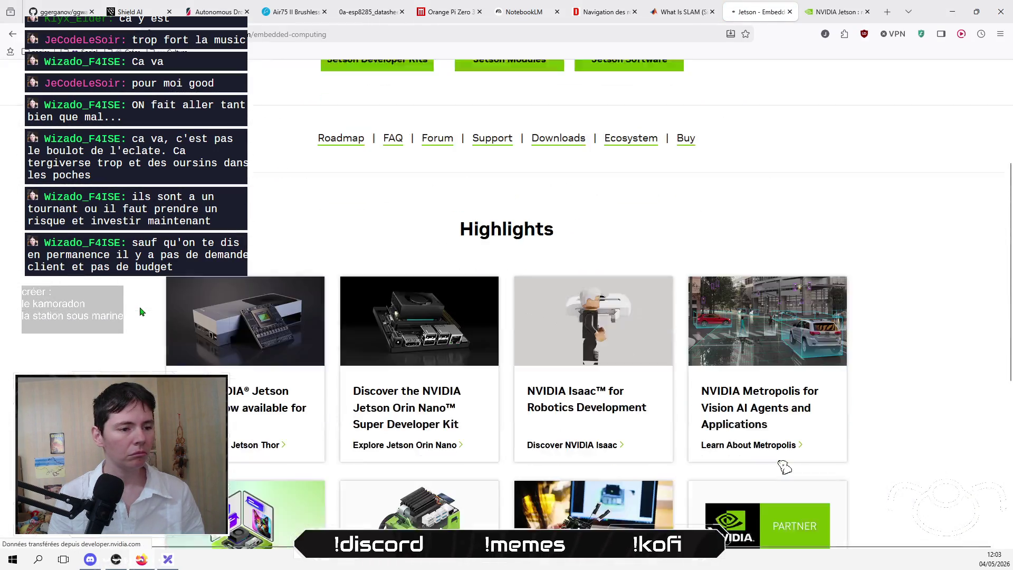
scroll(140, 309, "up", 3)
scroll(141, 311, "down", 4)
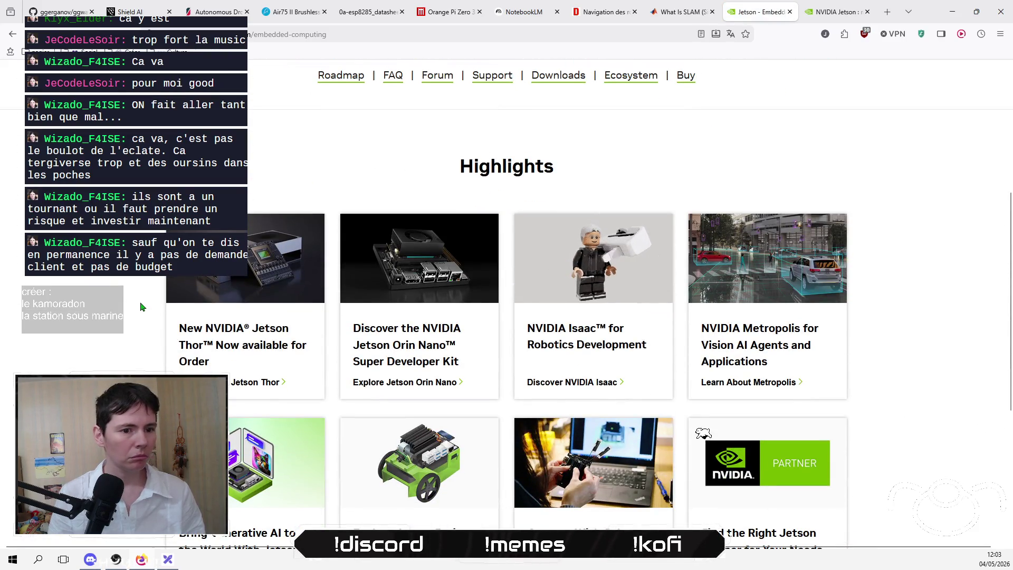
scroll(142, 306, "down", 4)
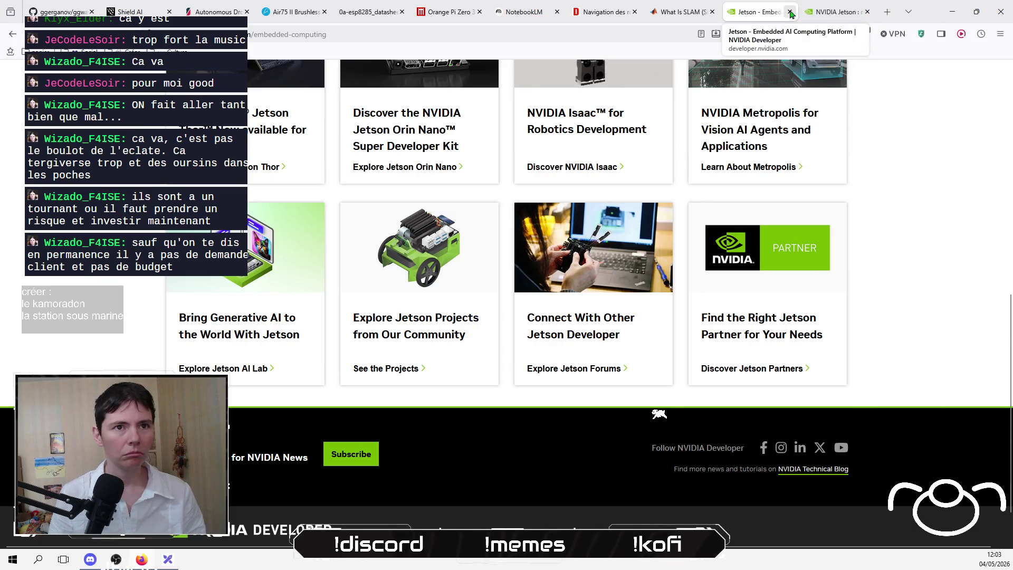
left_click(790, 11)
left_click(790, 11)
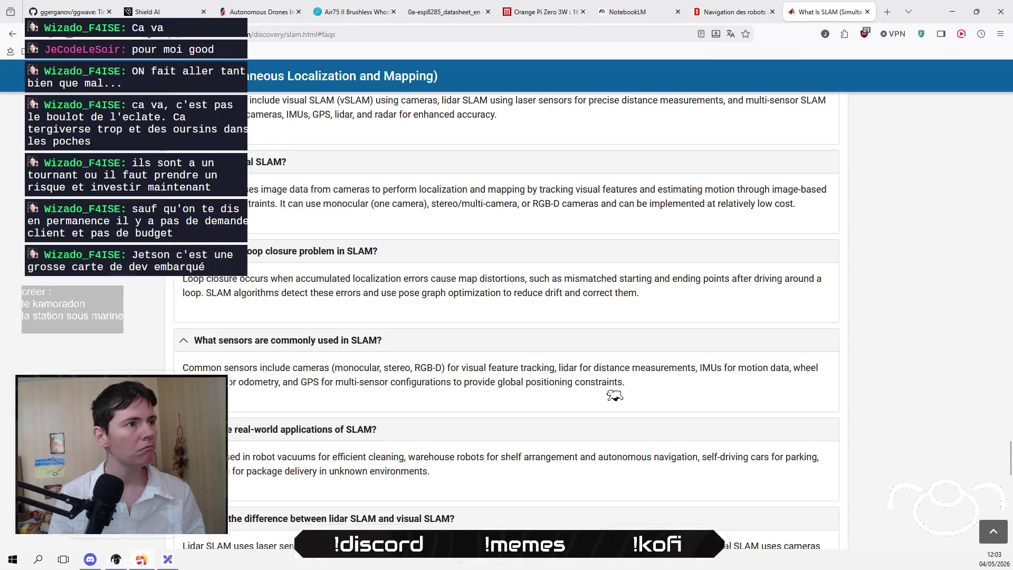
Step: Open Shield AI's Tracker object-detection page from the HIVEMIND menu
left_click(145, 12)
scroll(366, 338, "up", 10)
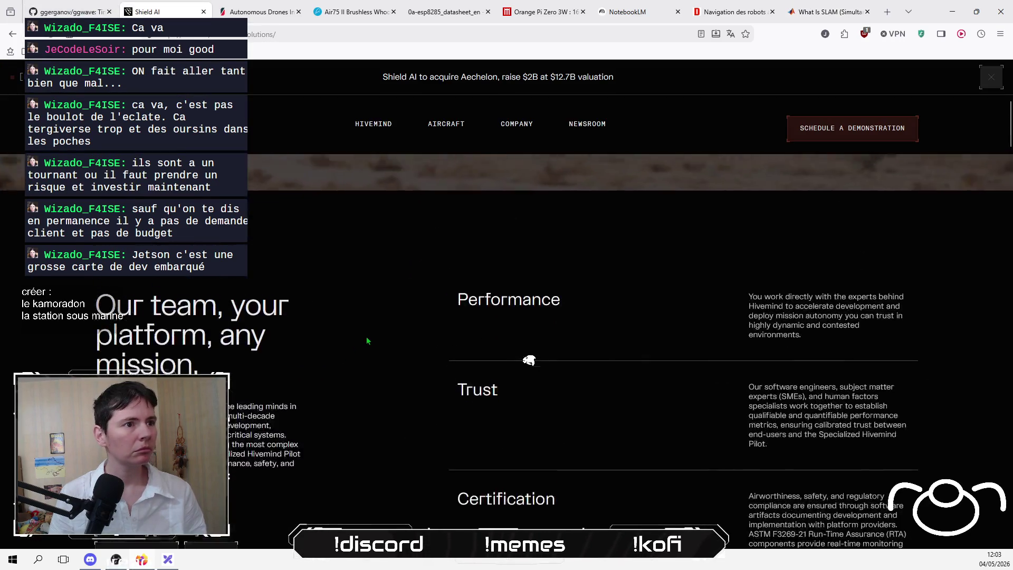
mouse_move(526, 115)
mouse_move(374, 123)
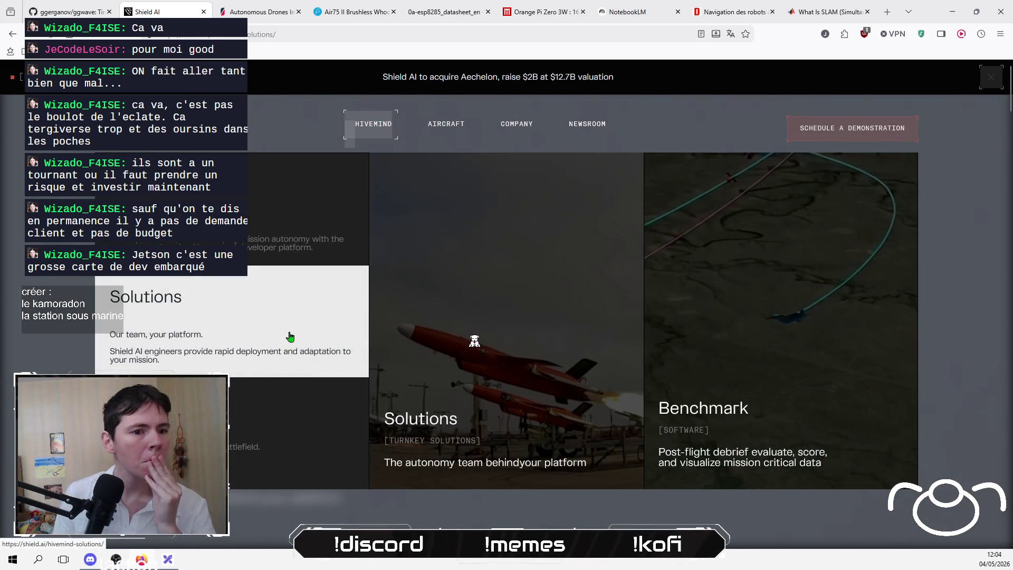
mouse_move(291, 440)
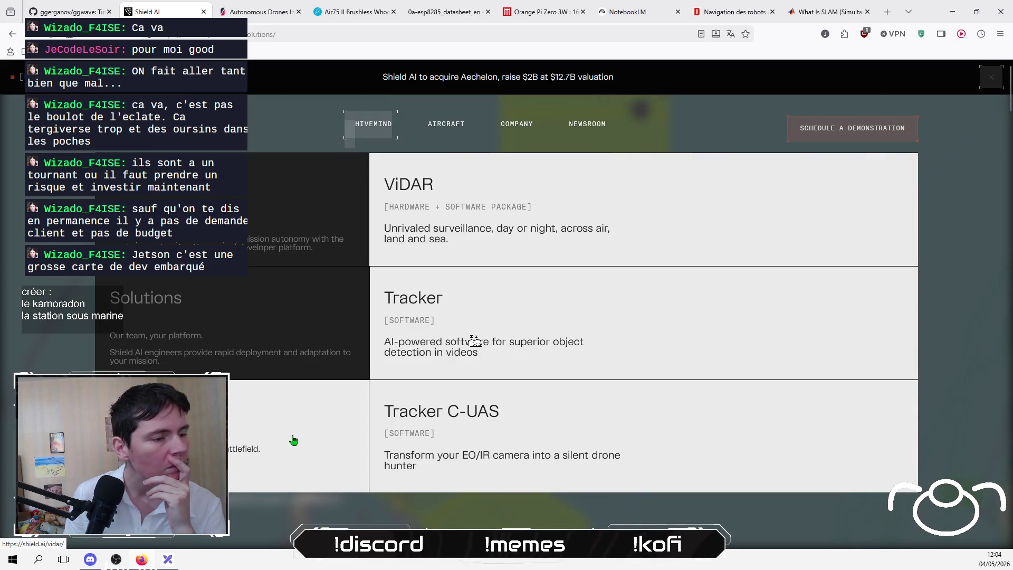
left_click(505, 323)
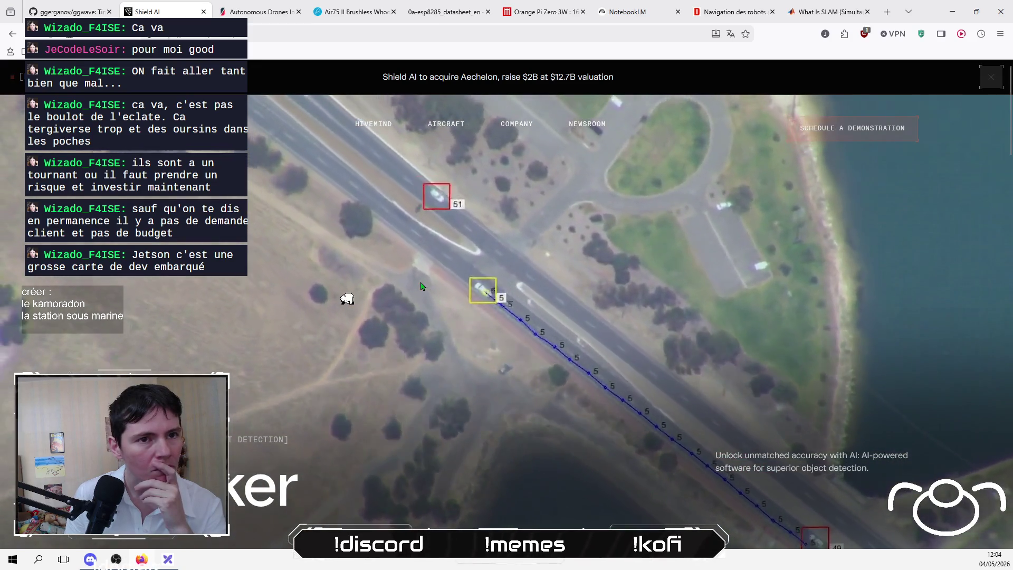
Step: Read through the Tracker page, then open Shield AI's EdgeOS run-time environment page
scroll(422, 286, "down", 5)
scroll(422, 287, "down", 3)
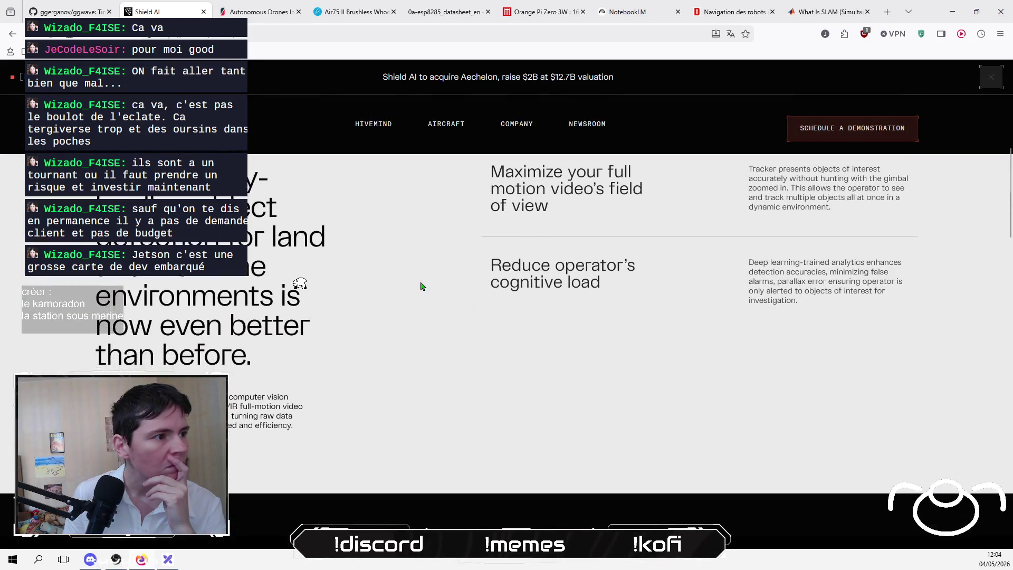
scroll(422, 286, "up", 2)
scroll(422, 287, "down", 9)
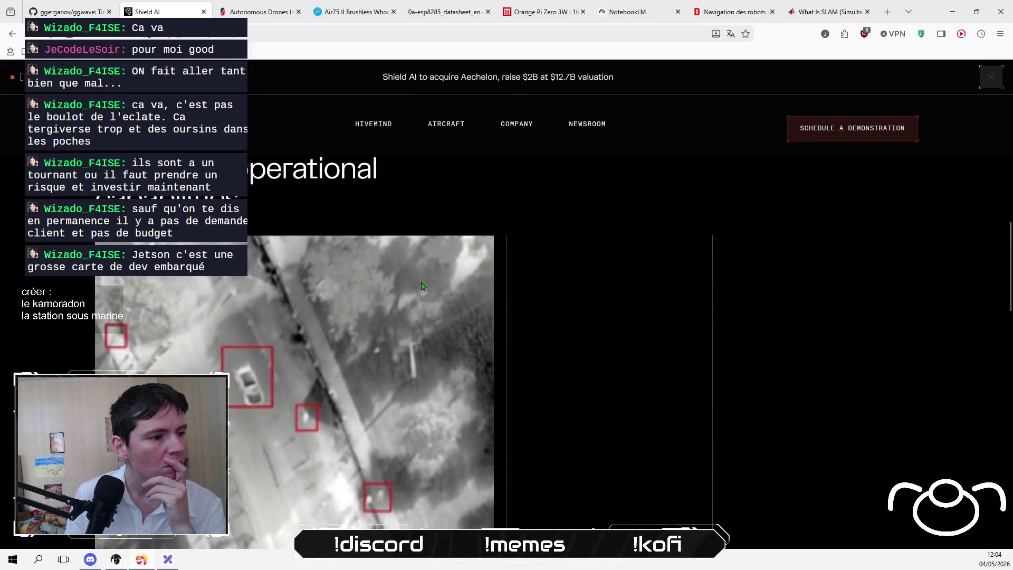
scroll(422, 286, "down", 5)
scroll(424, 285, "down", 3)
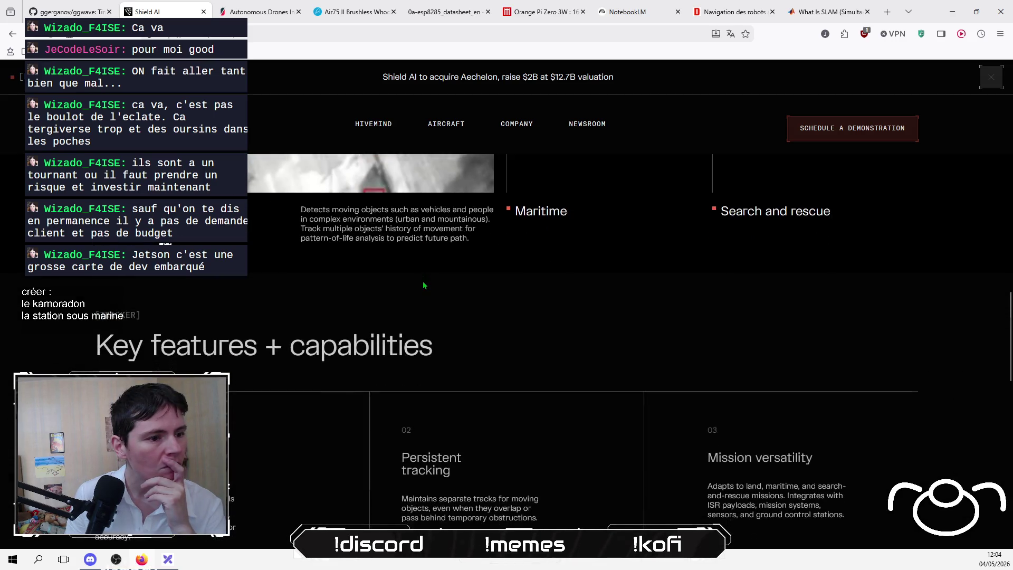
scroll(424, 286, "down", 3)
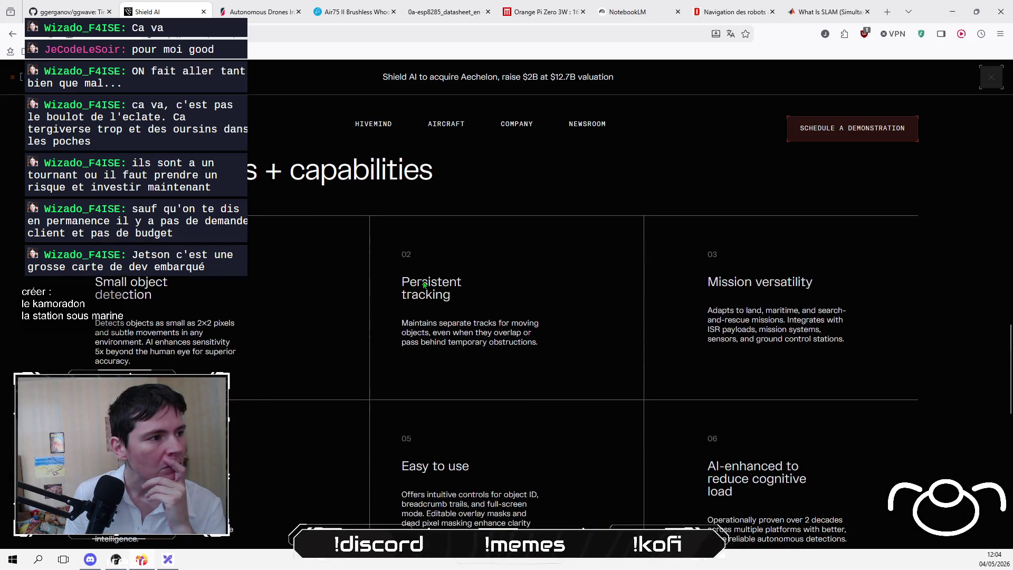
scroll(246, 300, "down", 4)
scroll(246, 300, "down", 2)
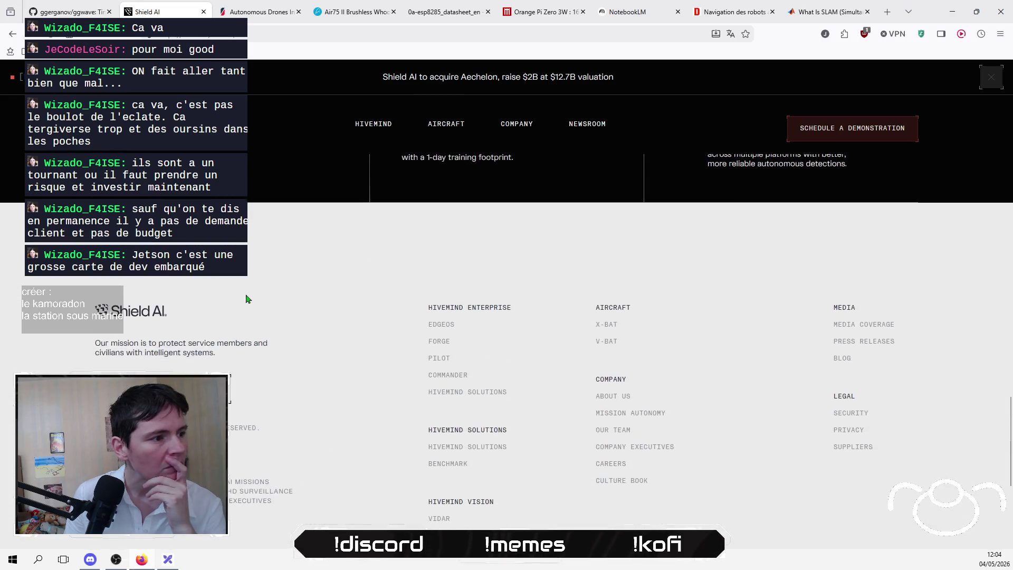
scroll(246, 299, "up", 12)
scroll(416, 314, "up", 5)
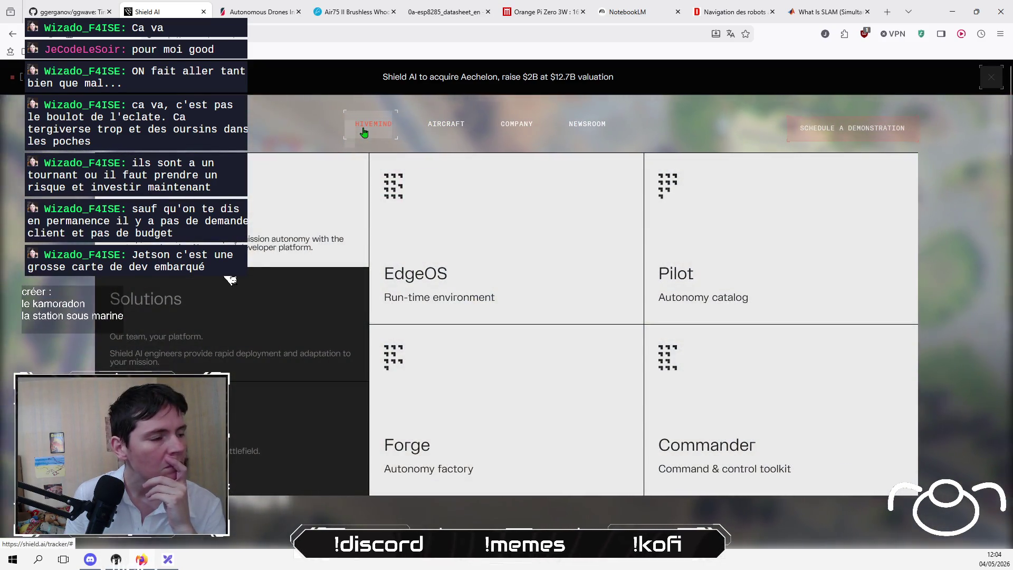
left_click(436, 273)
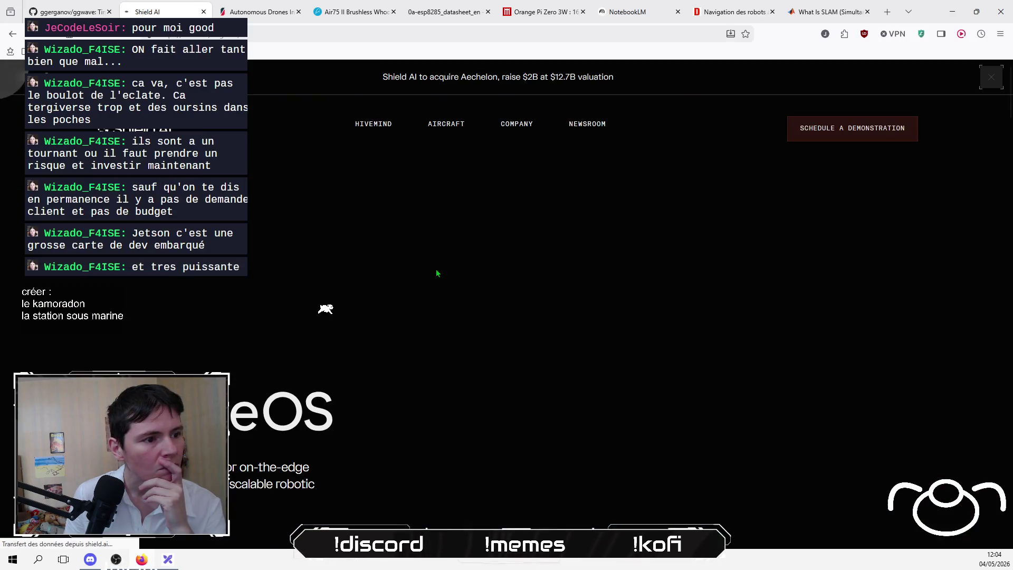
Step: Go back to Shield AI's Tracker page through the Hivemind Vision category of the Hivemind menu
scroll(467, 284, "down", 2)
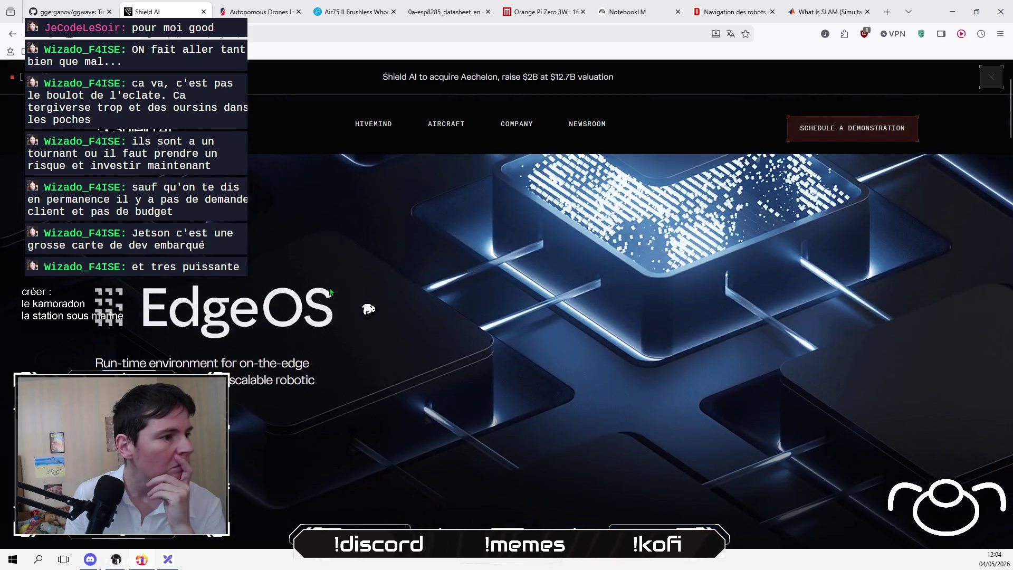
scroll(406, 253, "down", 5)
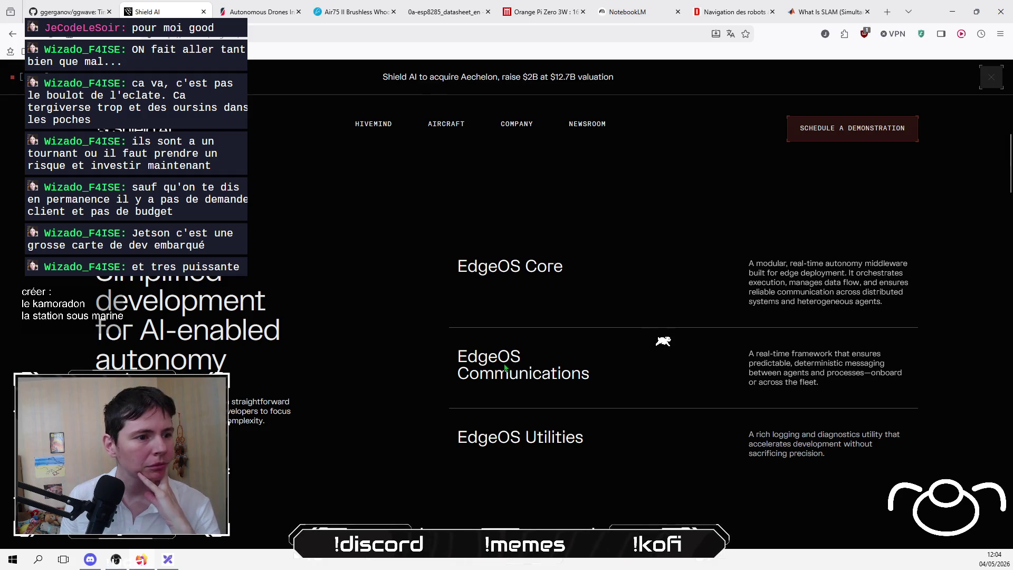
mouse_move(387, 134)
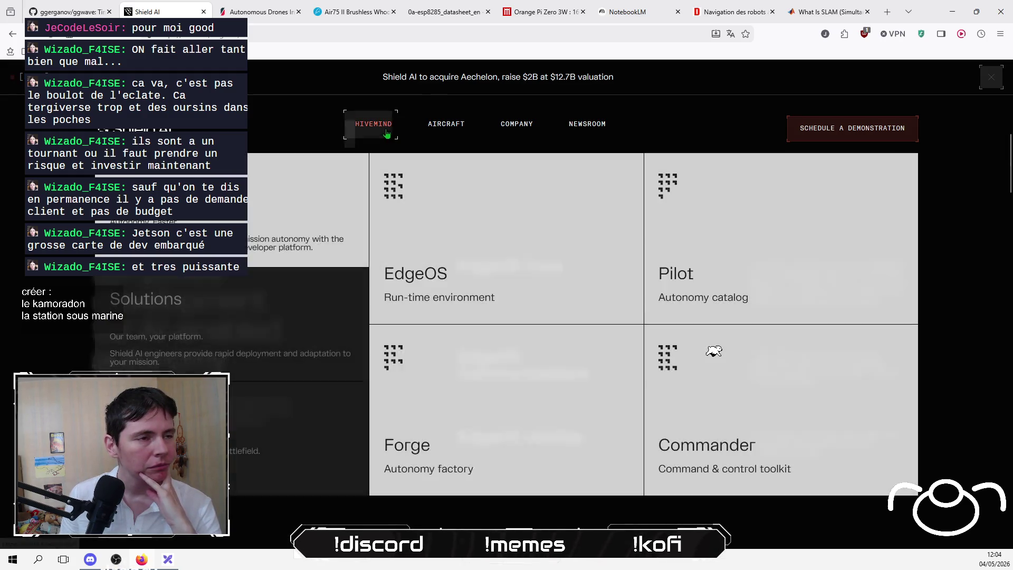
mouse_move(435, 130)
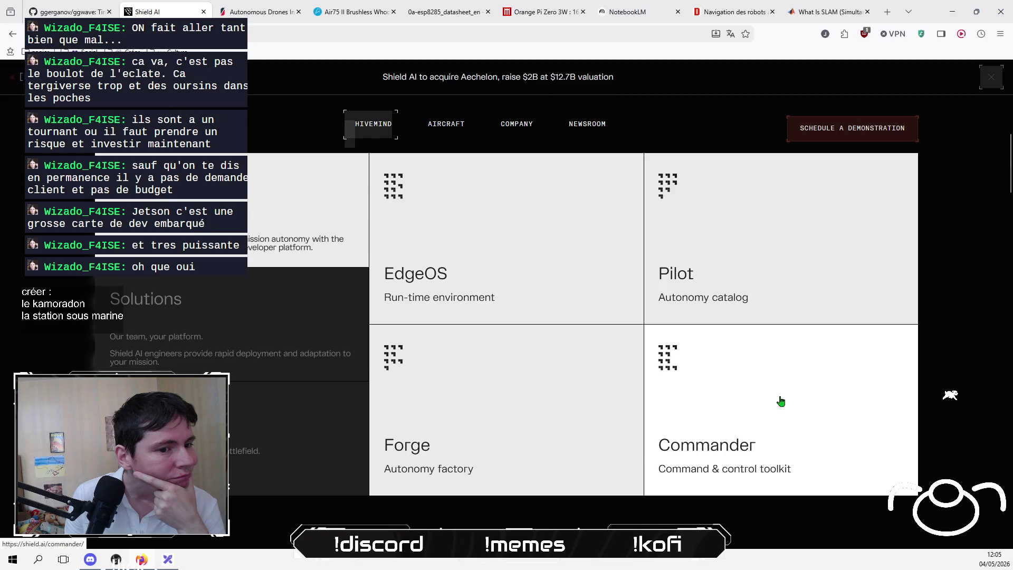
mouse_move(244, 415)
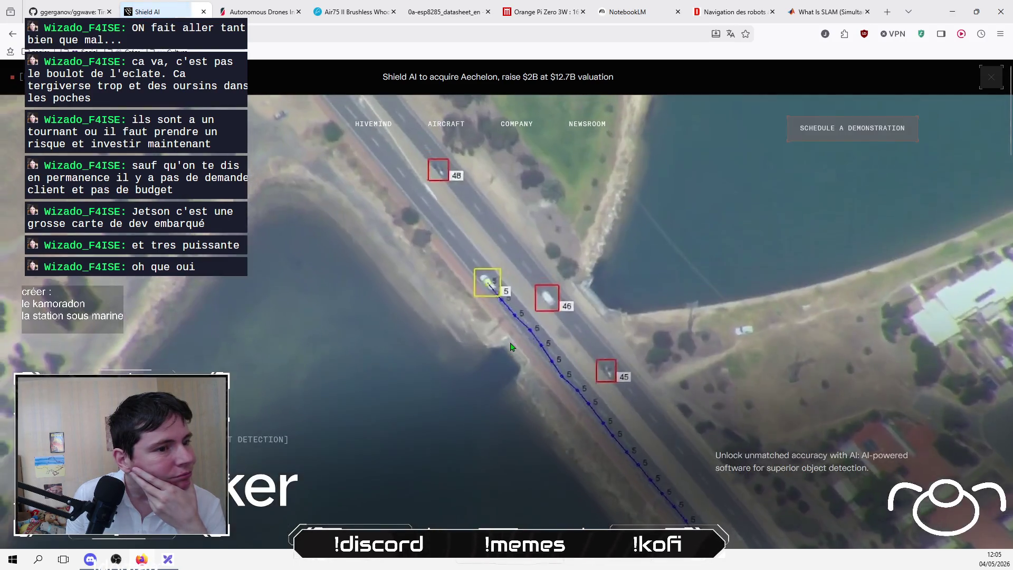
Step: Scroll through Tracker's key features and footer, then switch back to the NotebookLM notebook
scroll(518, 345, "down", 3)
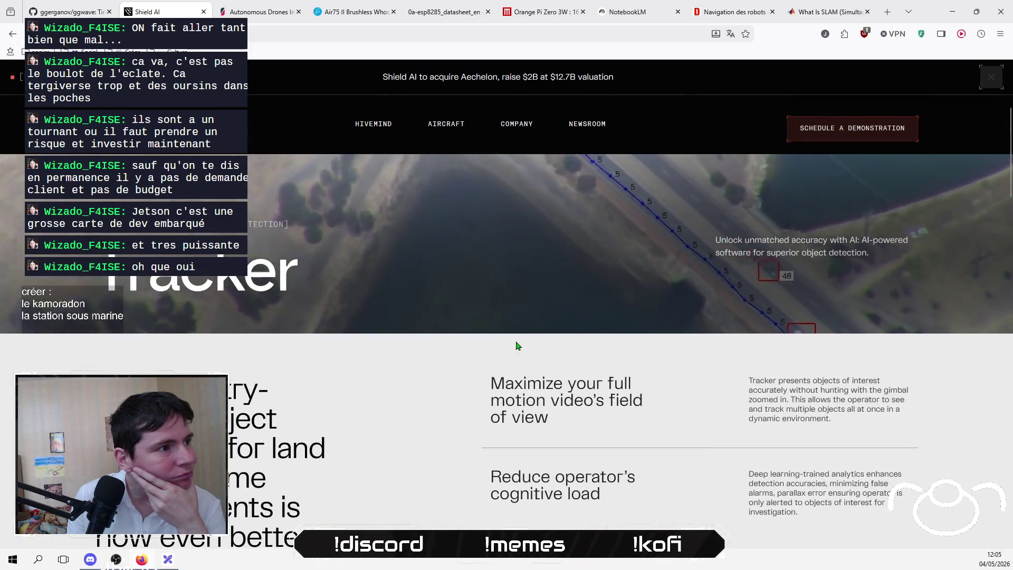
scroll(517, 346, "down", 1)
scroll(517, 346, "down", 3)
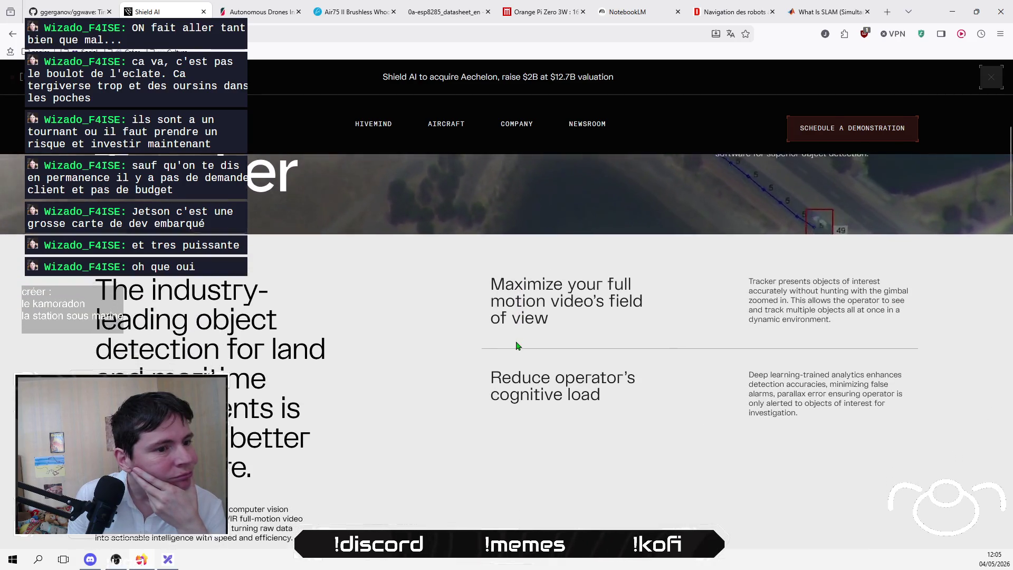
scroll(517, 346, "down", 8)
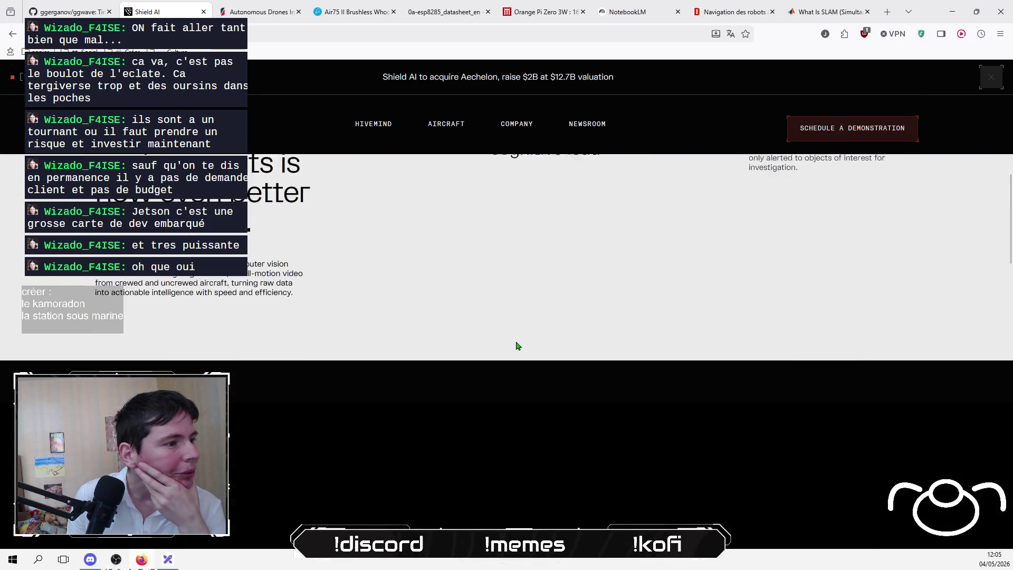
scroll(517, 346, "down", 5)
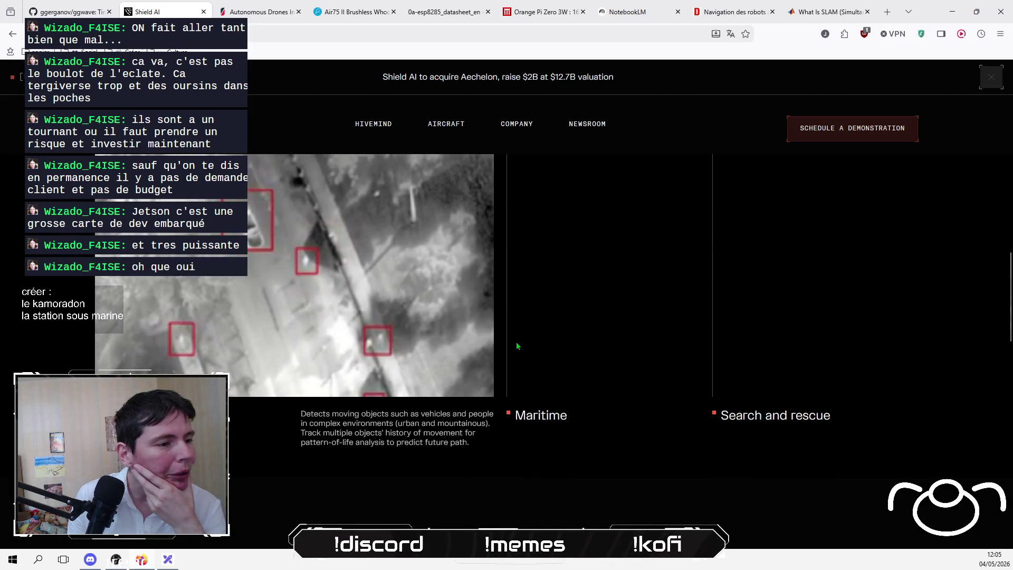
scroll(752, 364, "down", 4)
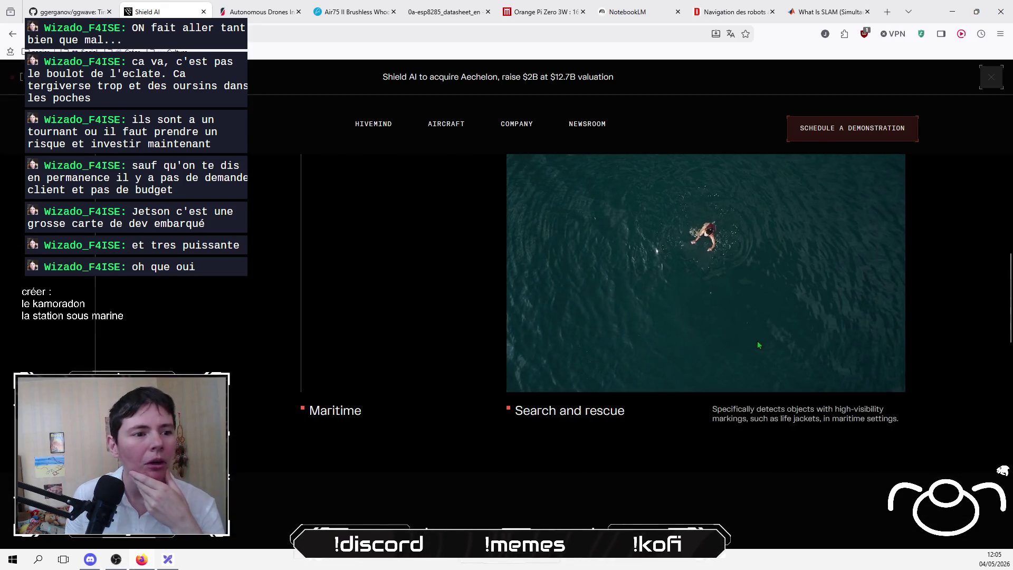
scroll(496, 439, "down", 4)
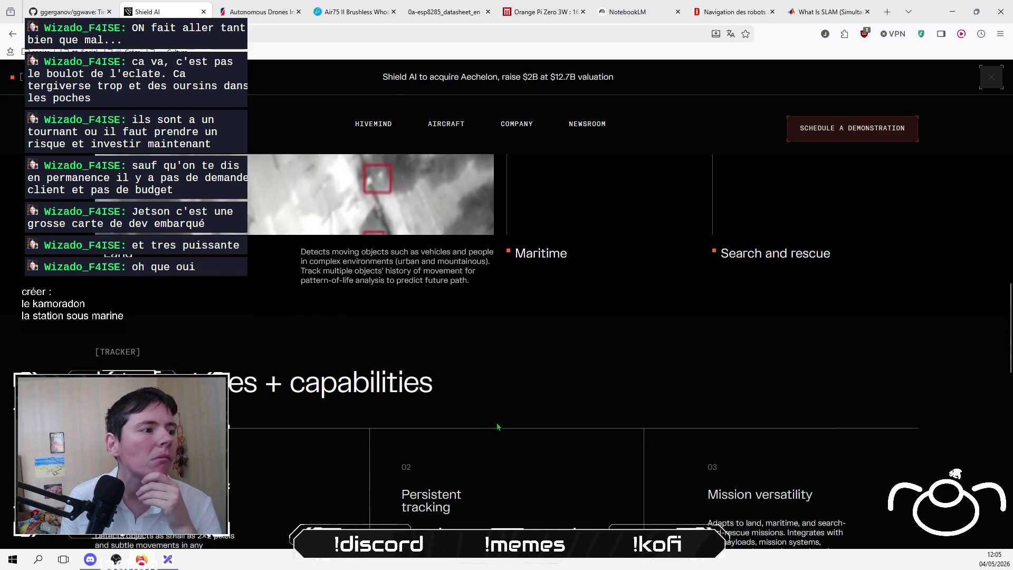
scroll(498, 427, "down", 2)
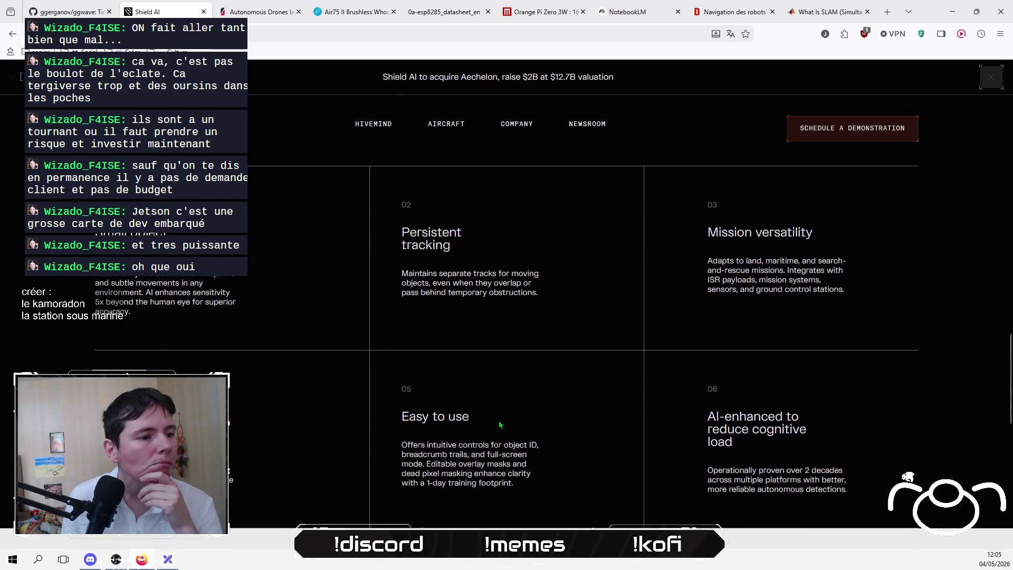
scroll(515, 375, "down", 1)
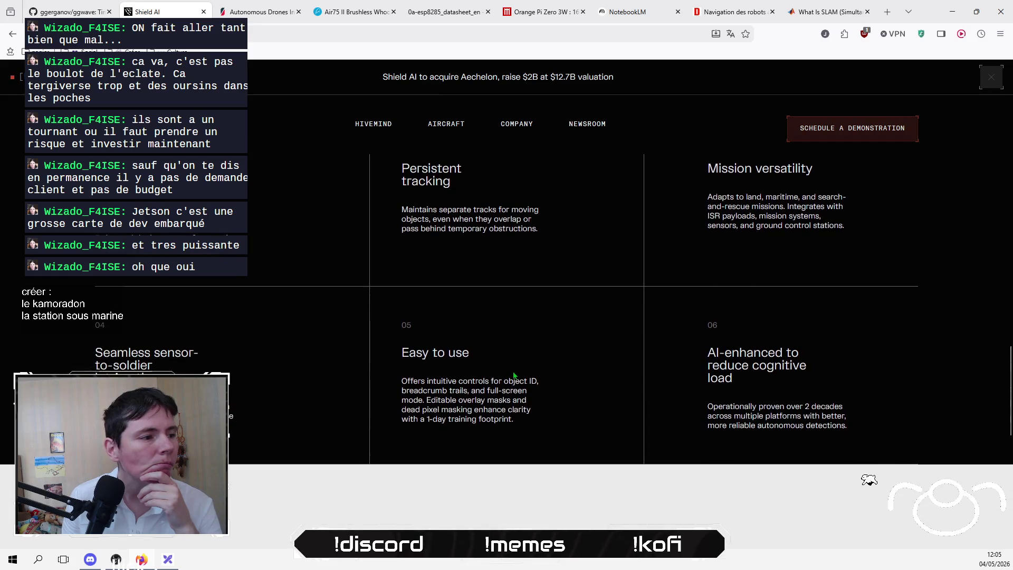
scroll(513, 375, "down", 2)
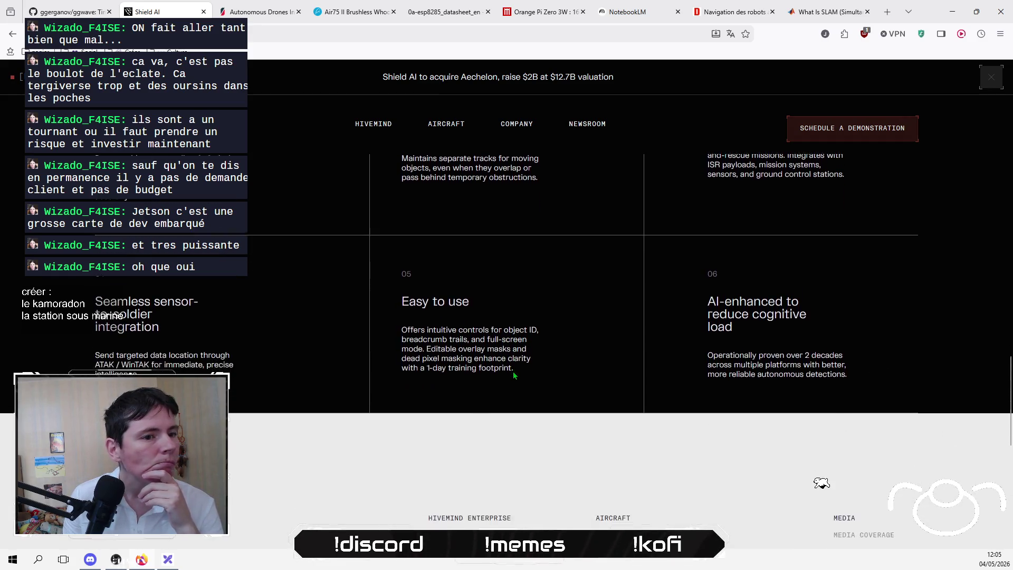
scroll(514, 375, "down", 3)
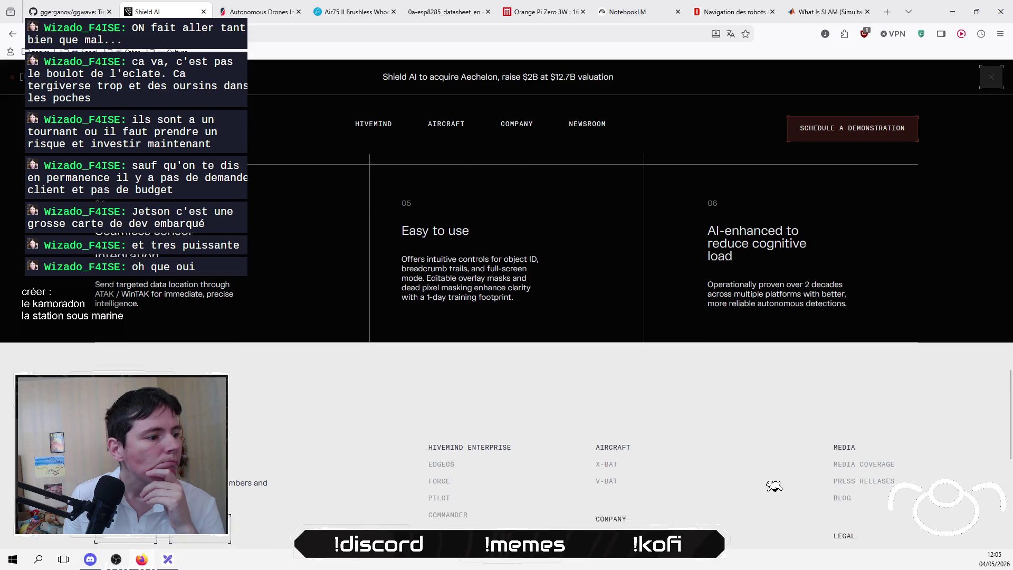
scroll(743, 488, "down", 3)
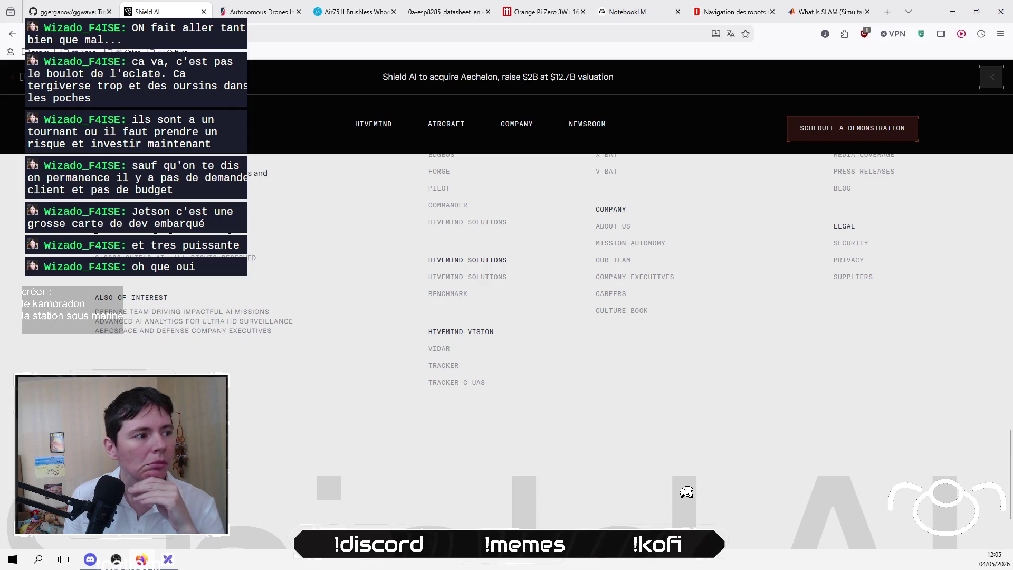
left_click(623, 13)
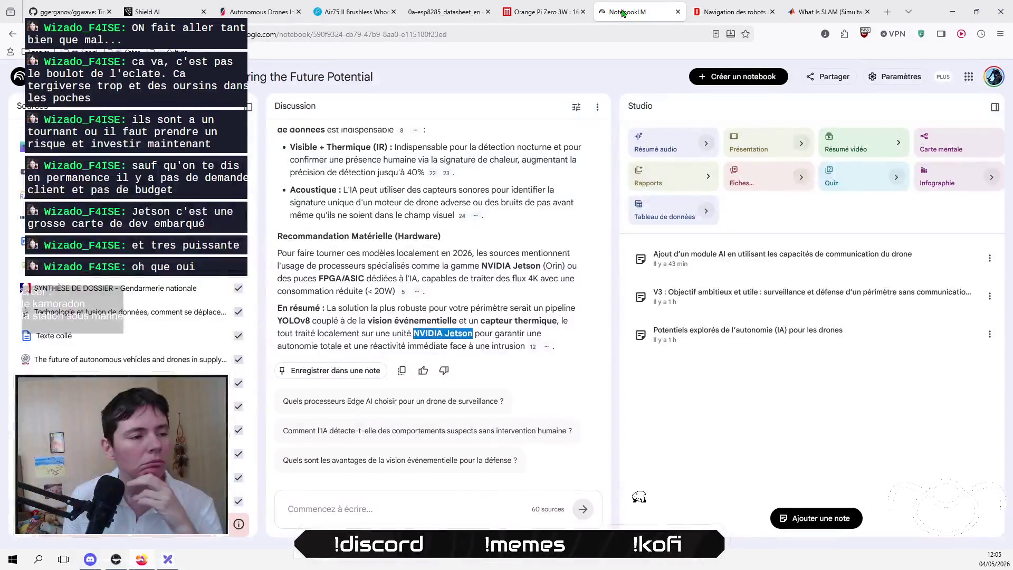
Step: Copy 'YOLOv8' from NotebookLM's hardware recommendation and open a blank browser tab
left_click(515, 347)
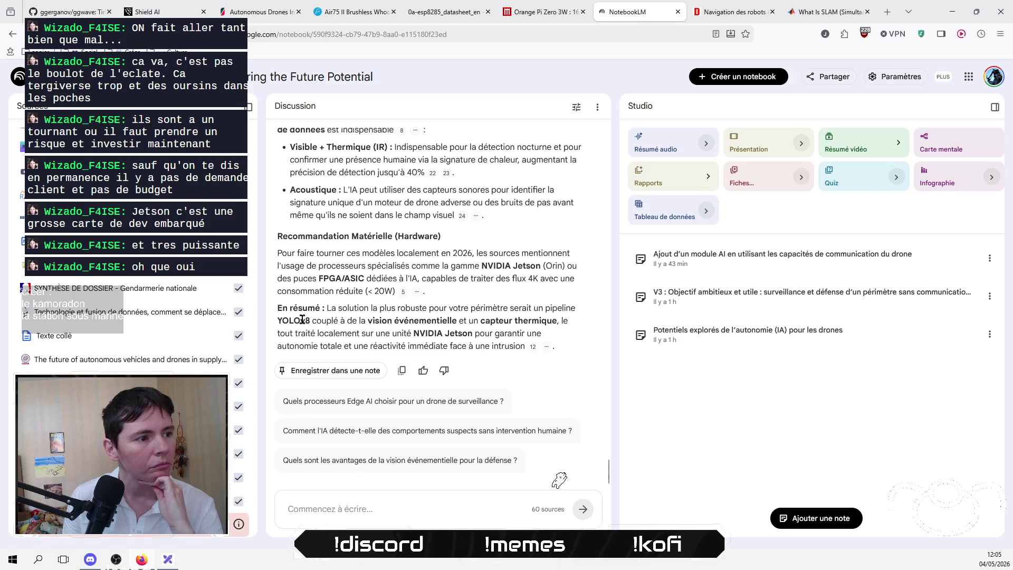
left_click_drag(303, 320, 277, 321)
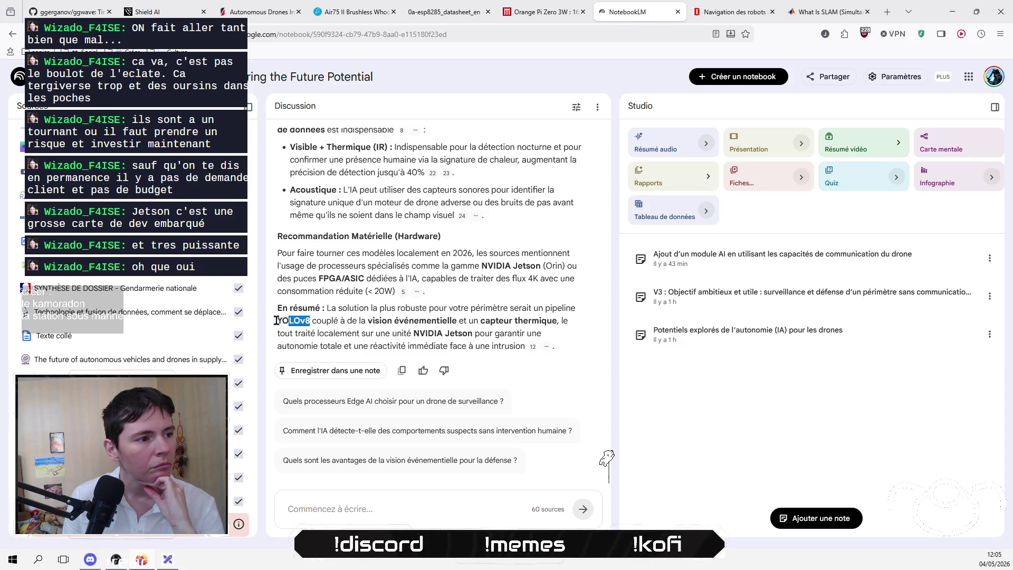
right_click(289, 321)
left_click(346, 63)
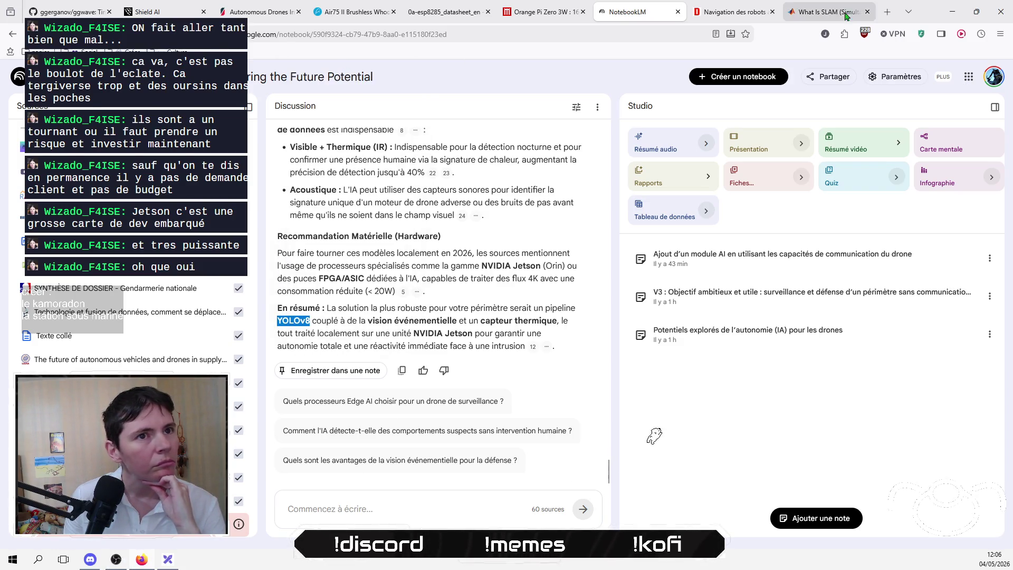
left_click(885, 15)
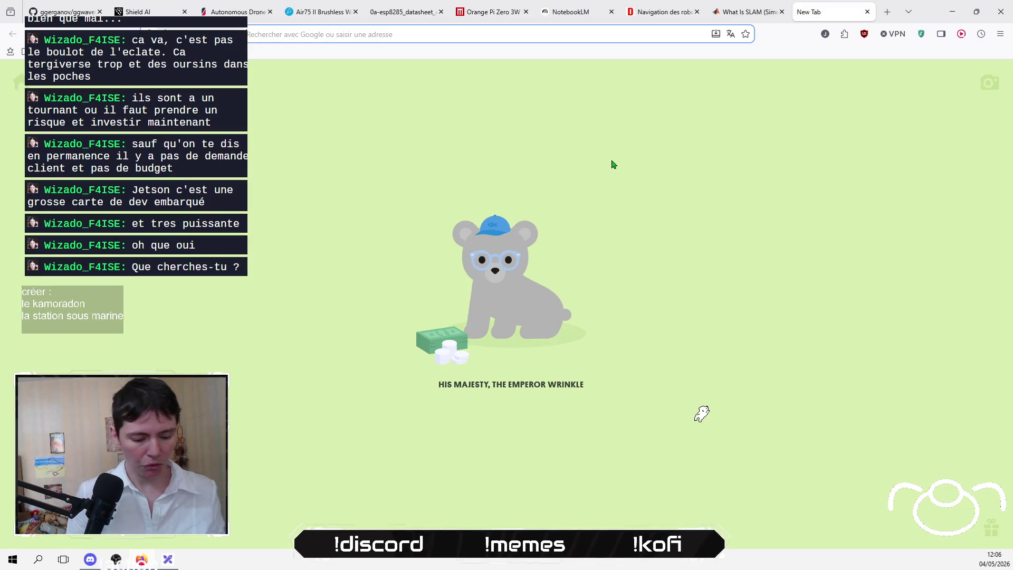
Step: Paste 'YOLOv8' into the new tab's address bar and search Google for it
key("ctrl+v")
key("Return")
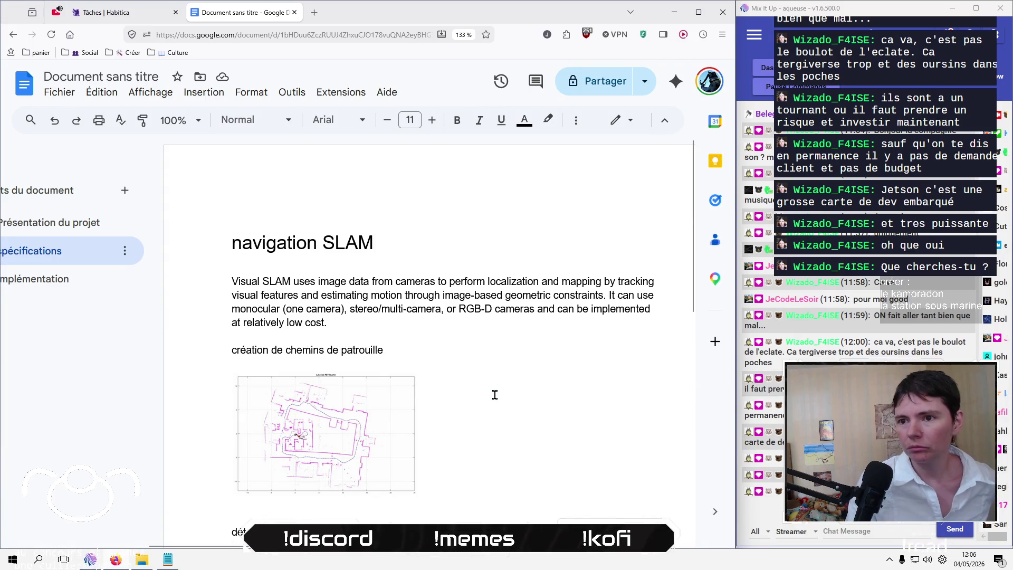
Step: Scroll the Google Docs plan down toward the 'détection d'objets' heading
scroll(494, 370, "down", 2)
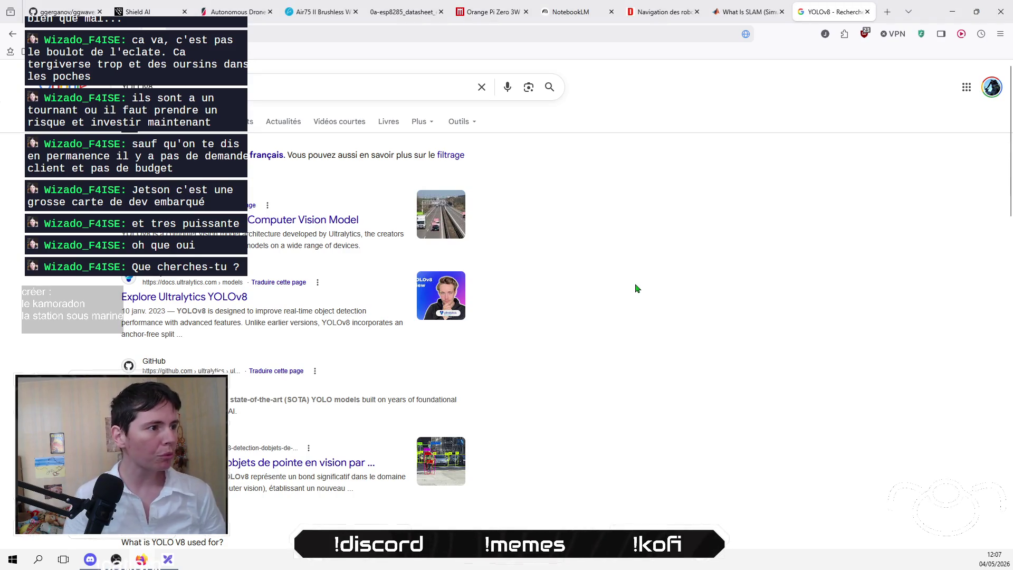
Step: Open the top YOLOv8 result, Roboflow's overview page, and scroll through it
left_click(279, 228)
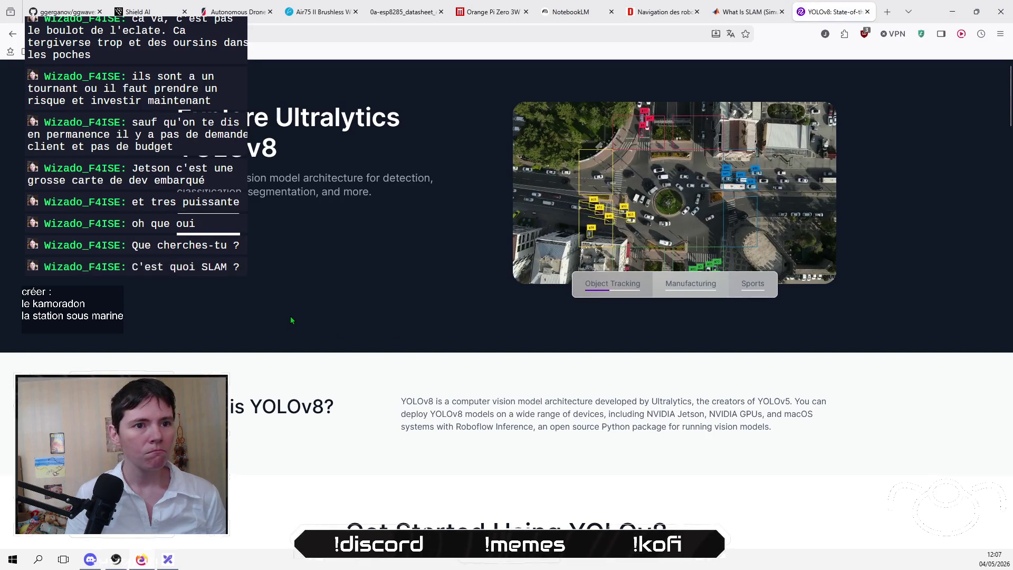
scroll(291, 316, "down", 5)
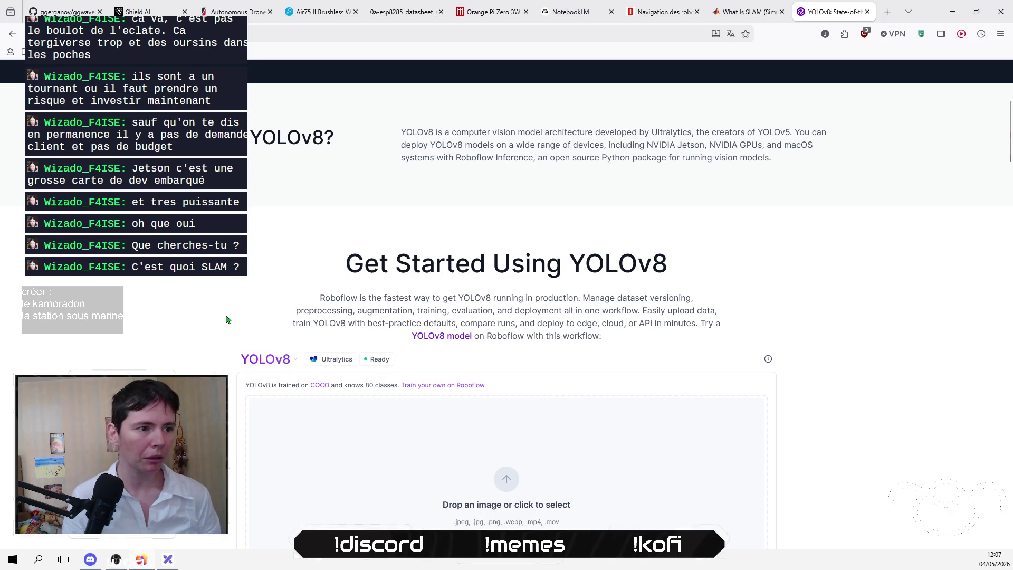
scroll(227, 318, "down", 3)
scroll(151, 353, "up", 4)
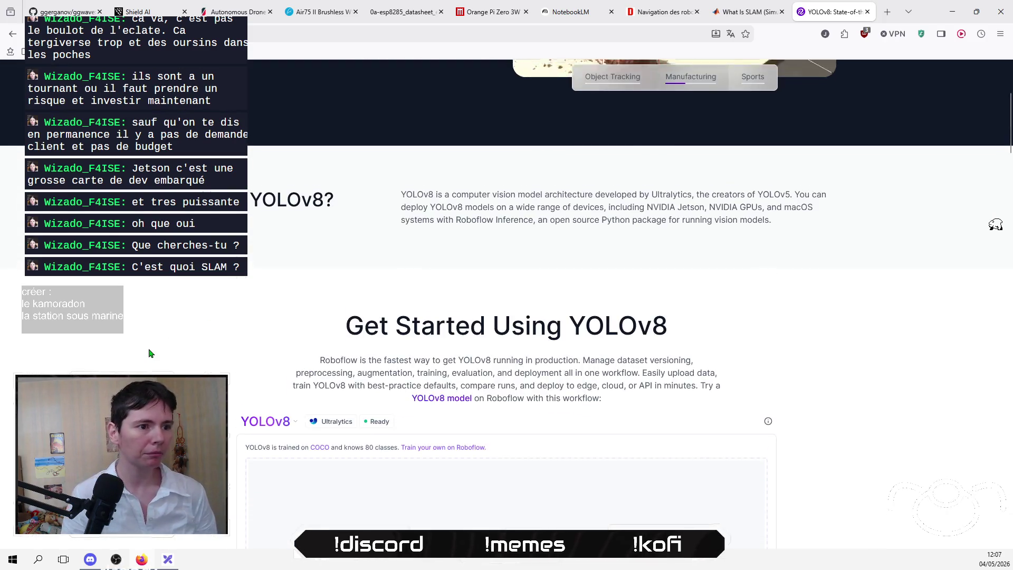
scroll(151, 353, "up", 4)
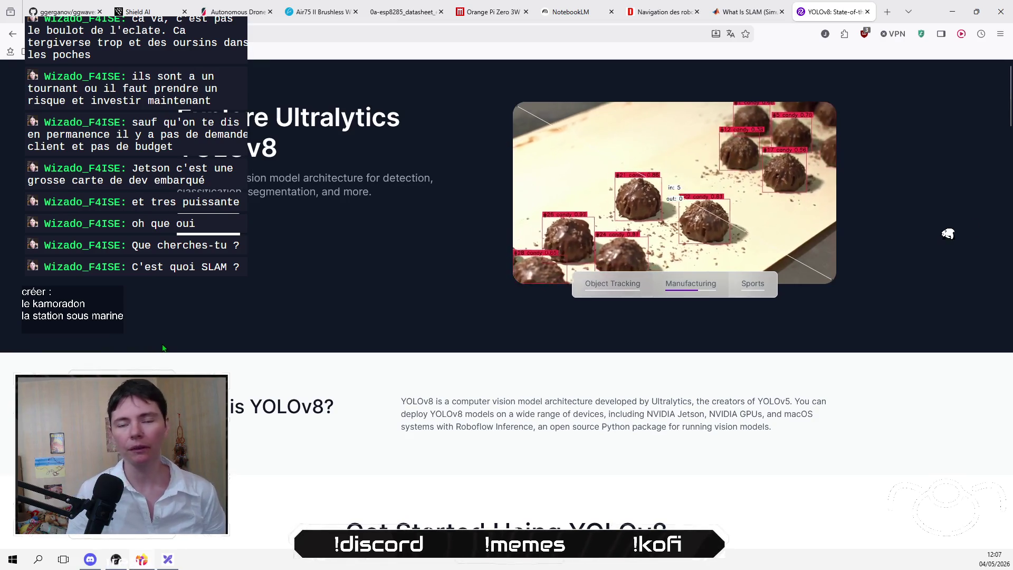
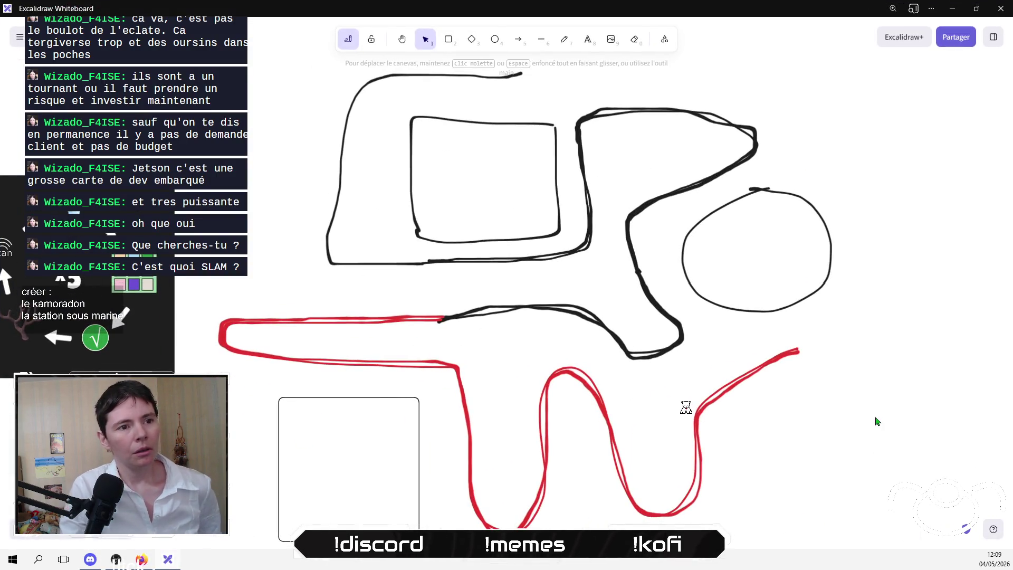
Step: Draw a large ellipse over the map sketch with the Ellipse tool
left_click(437, 319)
left_click(710, 316)
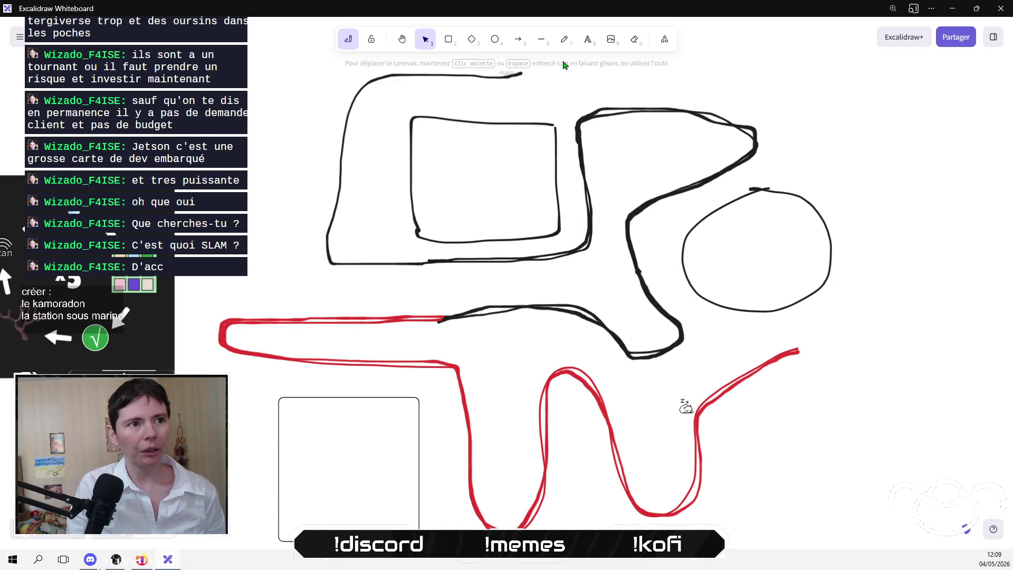
left_click(495, 39)
mouse_move(491, 267)
left_mouse_down()
mouse_move(807, 481)
mouse_move(793, 536)
left_mouse_up()
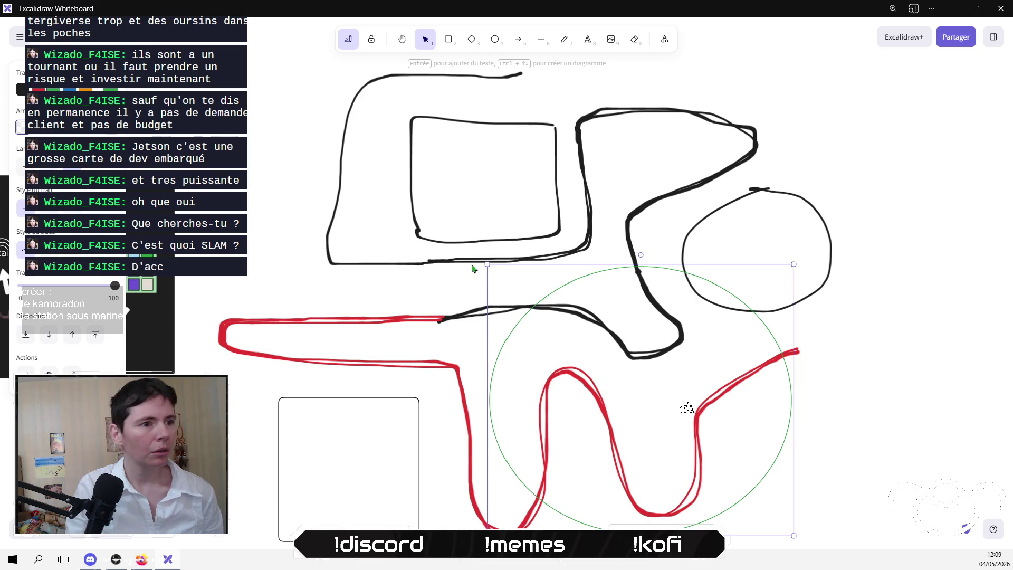
mouse_move(487, 264)
left_mouse_down()
mouse_move(359, 140)
mouse_move(198, 58)
left_mouse_up()
Step: Stretch and shift the green circle until it encloses the whole sketch, including the red path
scroll(782, 442, "down", 1)
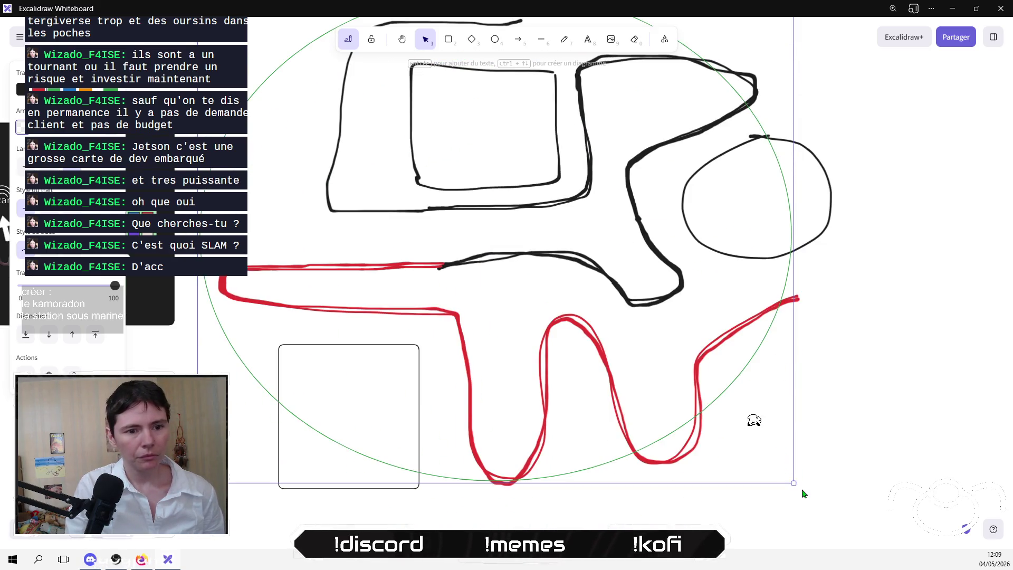
mouse_move(794, 484)
left_mouse_down()
mouse_move(839, 561)
mouse_move(815, 561)
left_mouse_up()
scroll(808, 484, "down", 3)
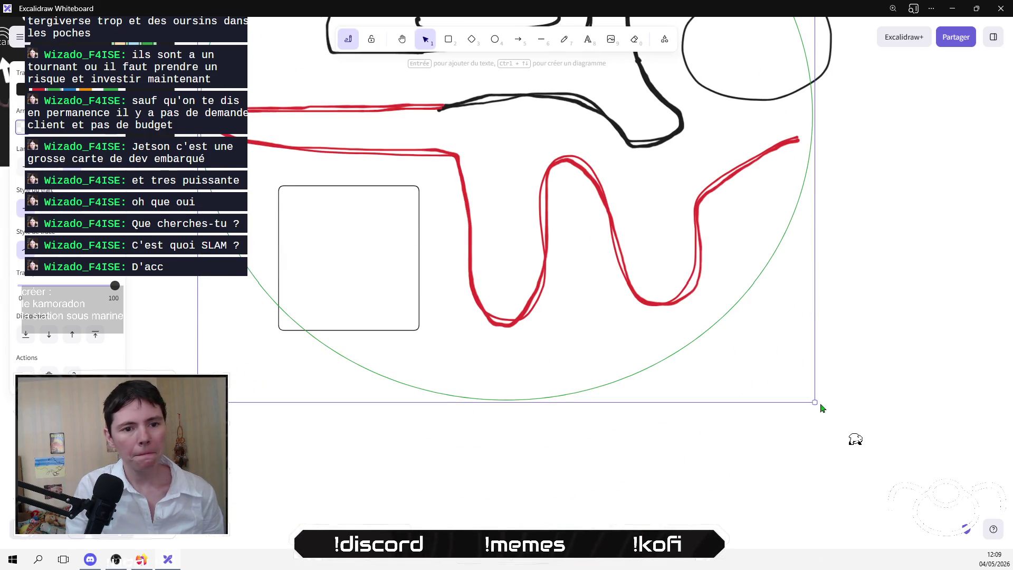
key("shift+1")
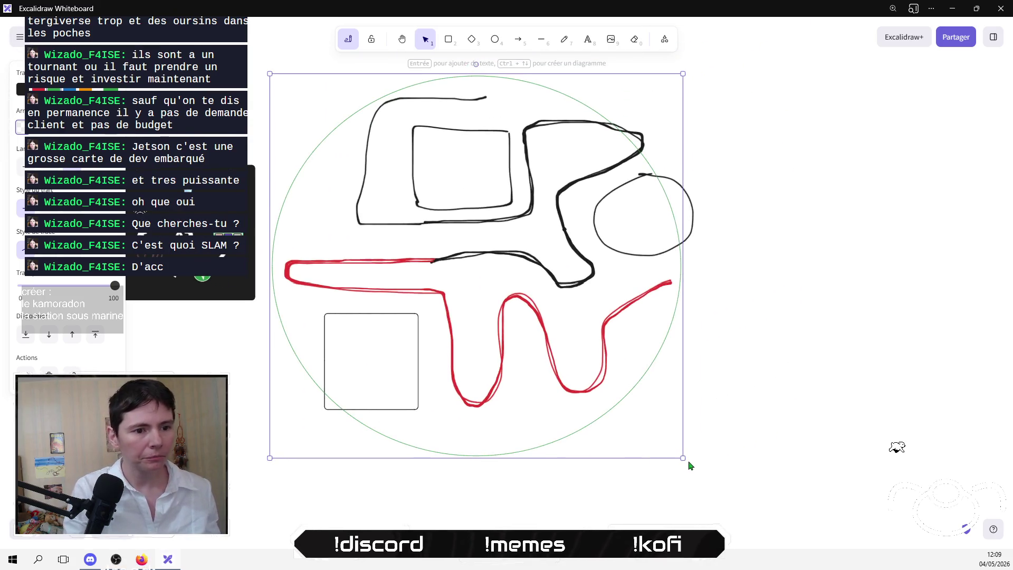
mouse_move(683, 457)
left_mouse_down()
mouse_move(710, 493)
mouse_move(704, 504)
left_mouse_up()
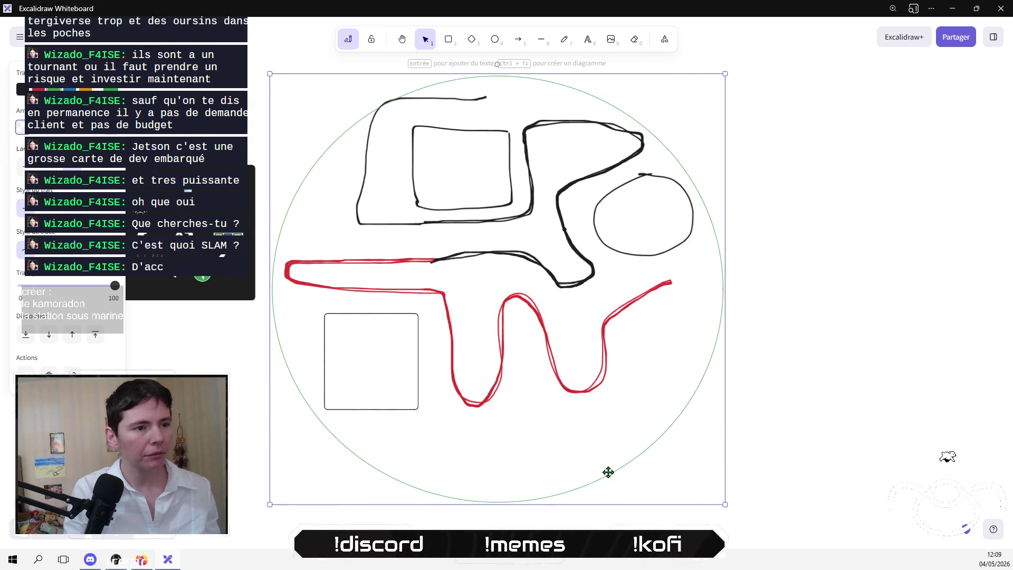
left_click_drag(607, 474, 607, 457)
left_click(741, 360)
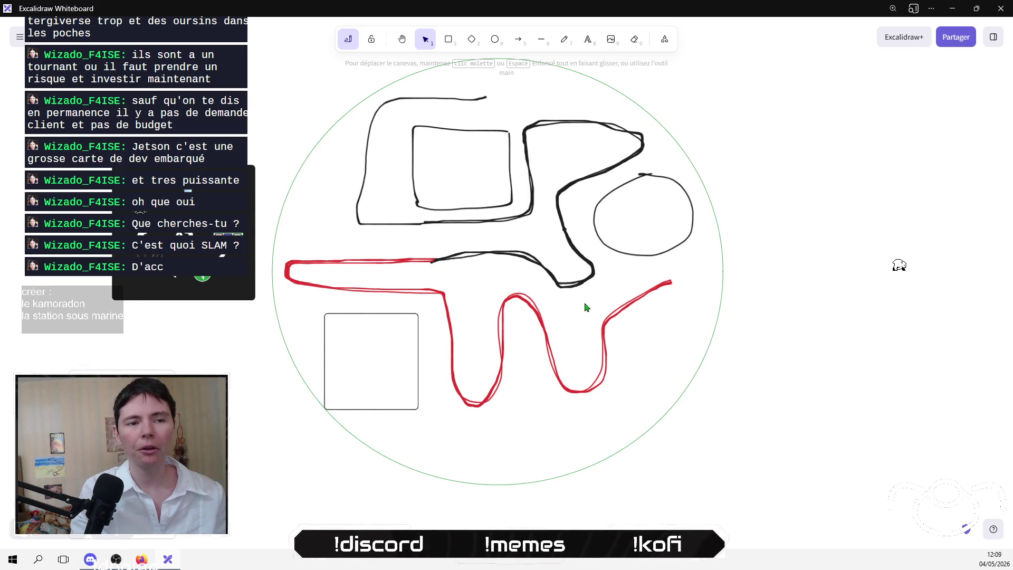
Step: Raise the top edge of the green circle to make it taller
scroll(602, 309, "up", 1)
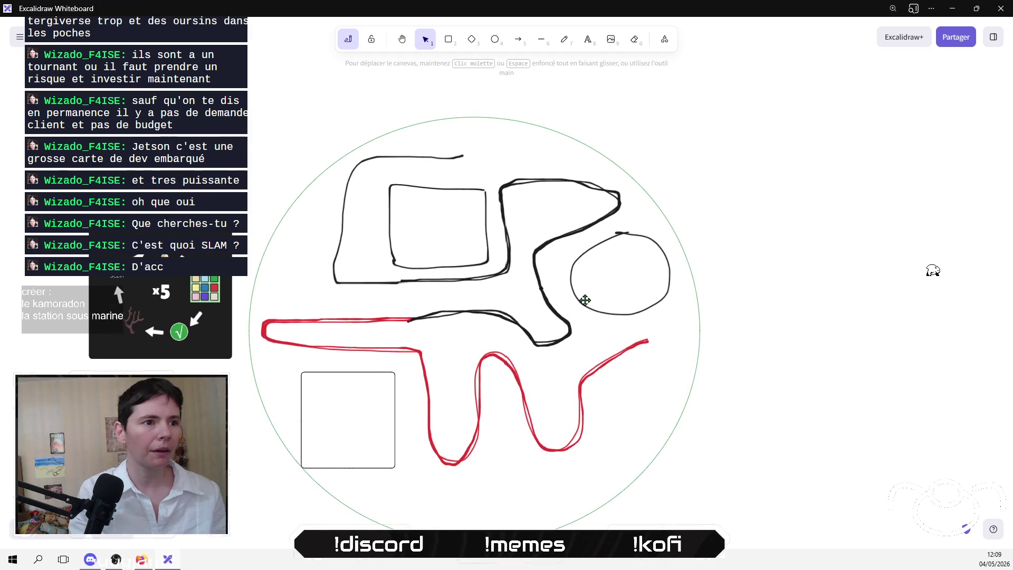
left_click(472, 110)
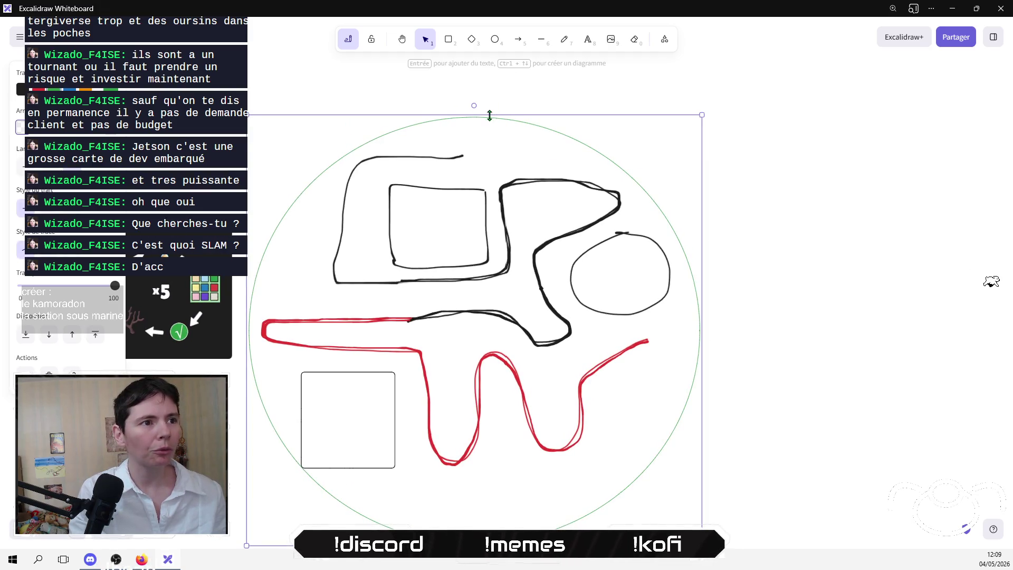
left_click_drag(488, 114, 488, 91)
scroll(552, 291, "down", 1)
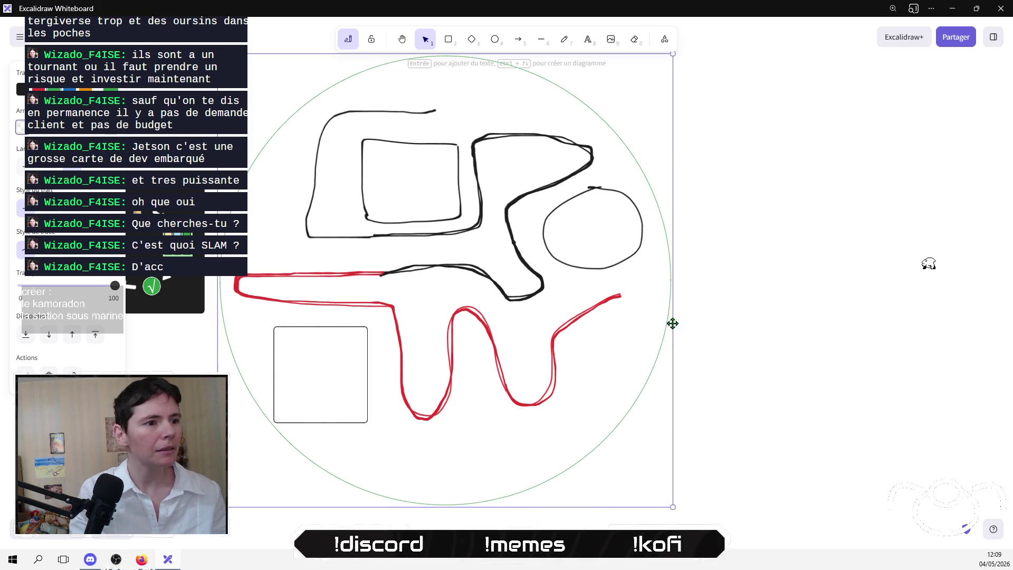
left_click(686, 324)
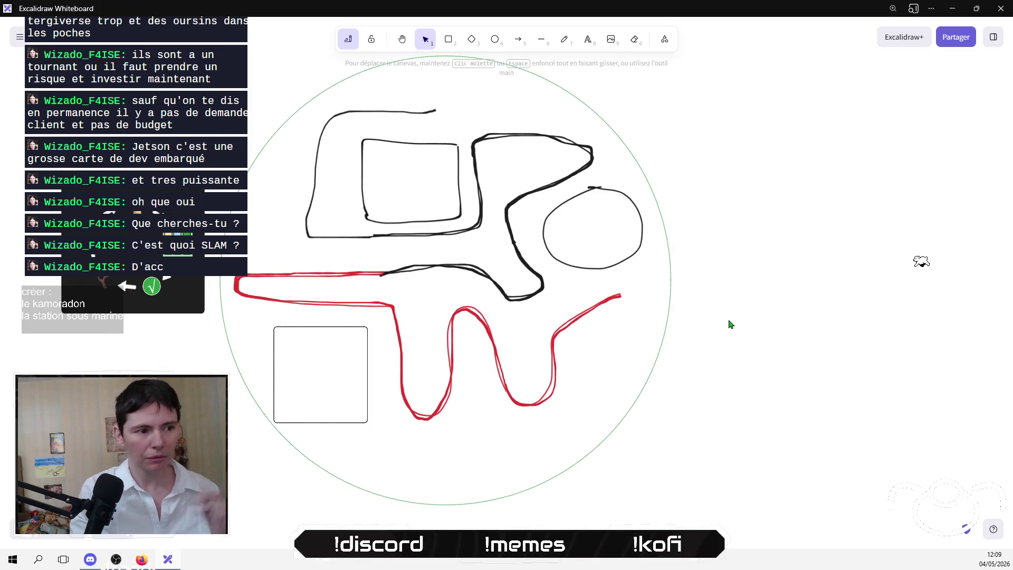
Step: Nudge the green circle slightly left and up so it sits evenly around the sketch
left_click(660, 334)
left_click_drag(660, 334, 656, 335)
left_click(729, 345)
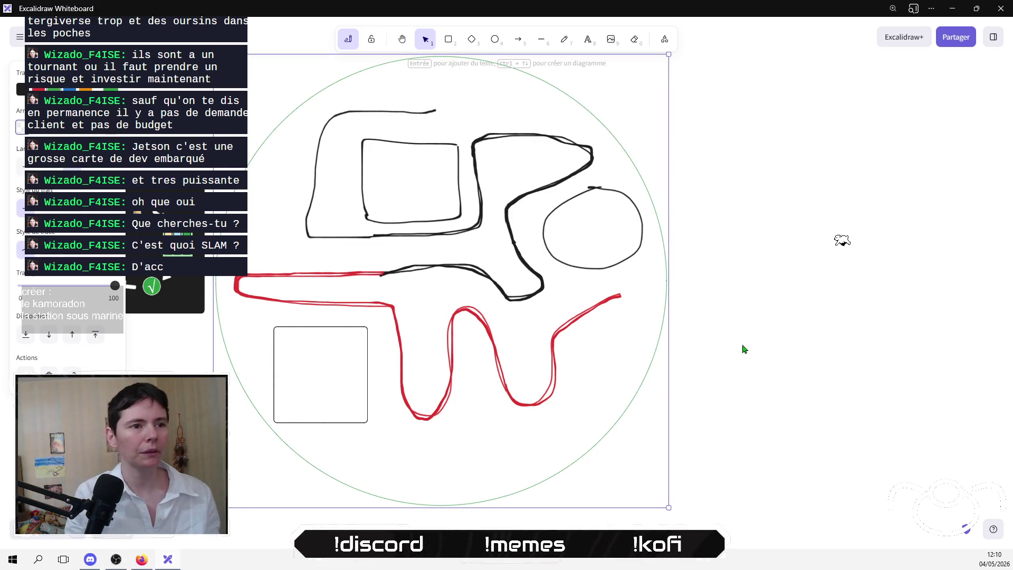
scroll(716, 364, "up", 1)
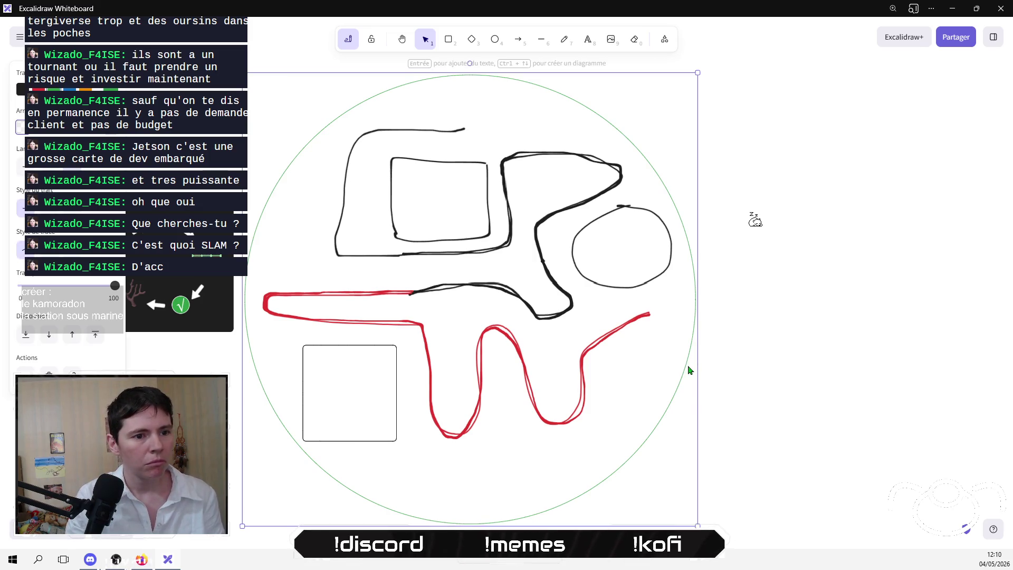
left_click_drag(688, 368, 684, 358)
key("Escape")
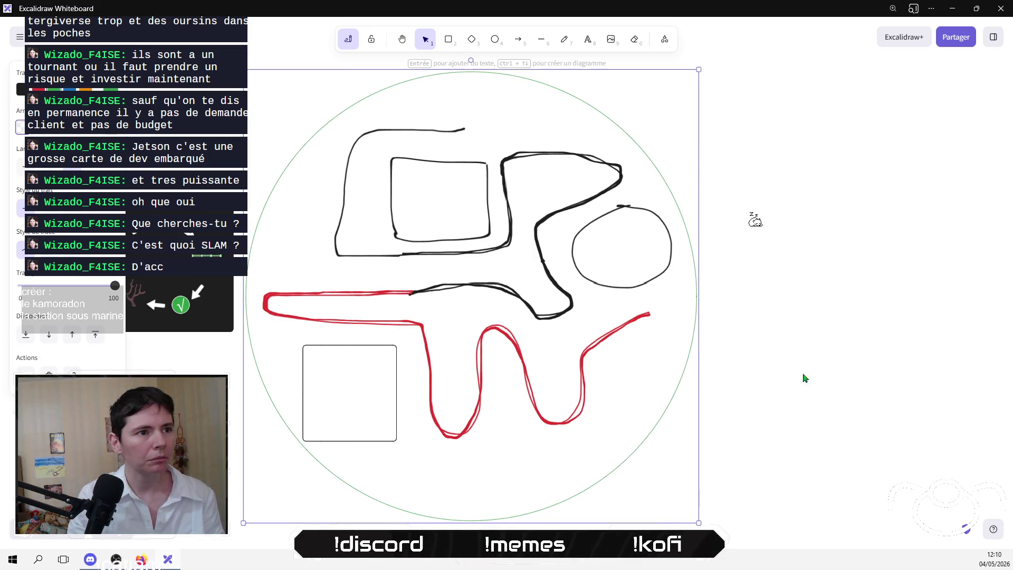
scroll(802, 390, "up", 1)
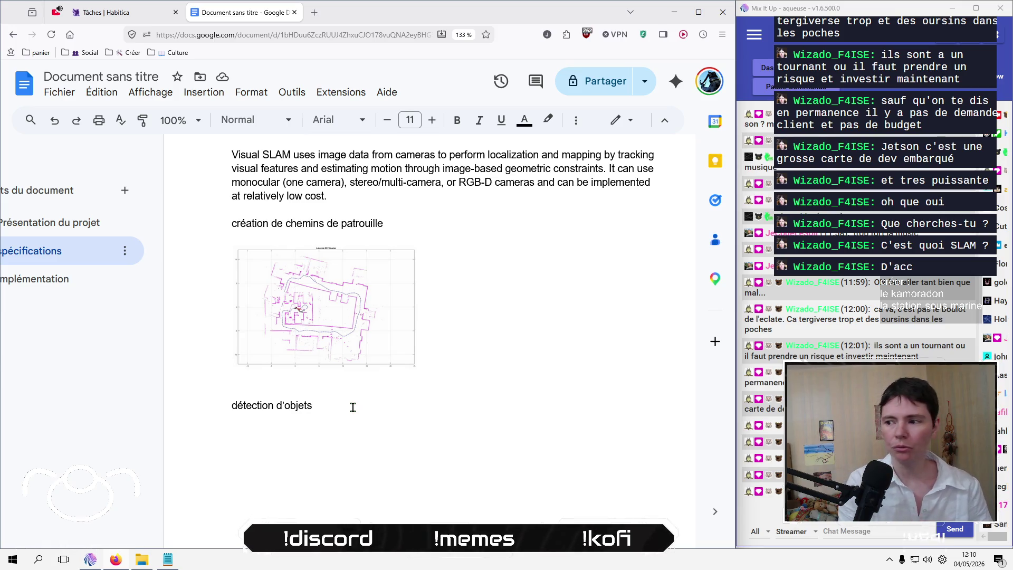
Step: Switch to the Firefox window showing the YOLOv8 page
key("alt+Tab")
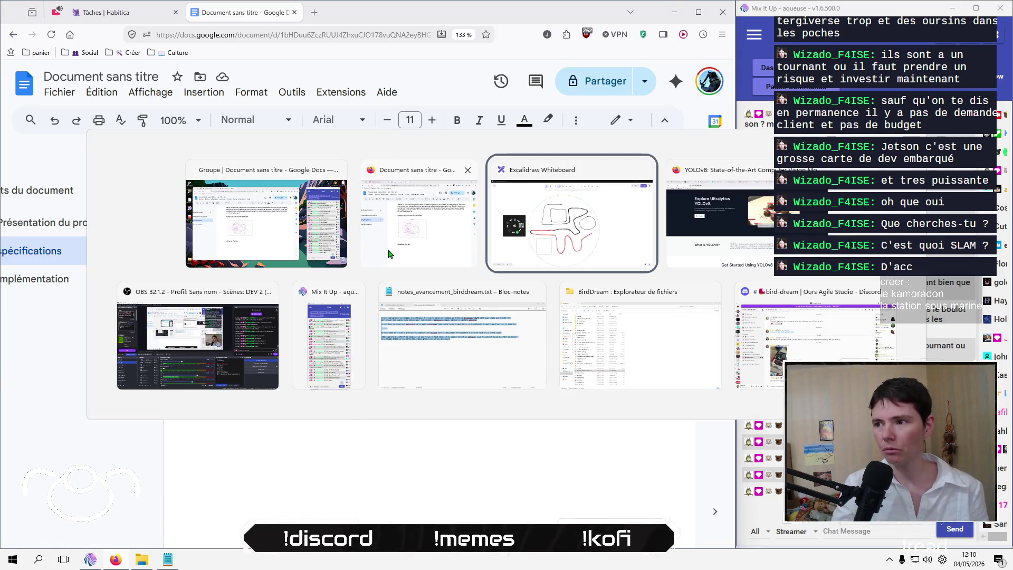
left_click(287, 257)
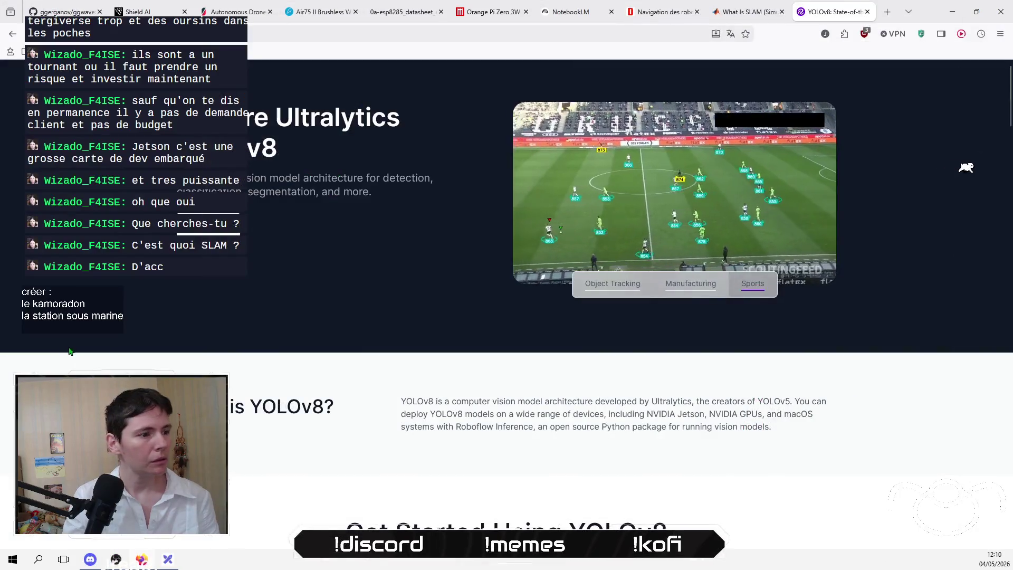
scroll(69, 357, "down", 3)
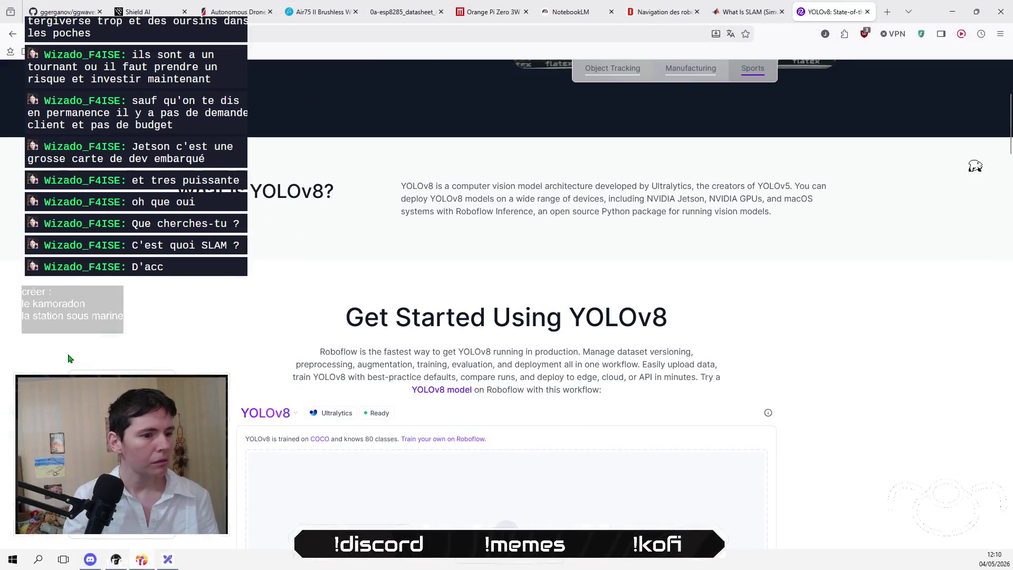
scroll(69, 357, "down", 3)
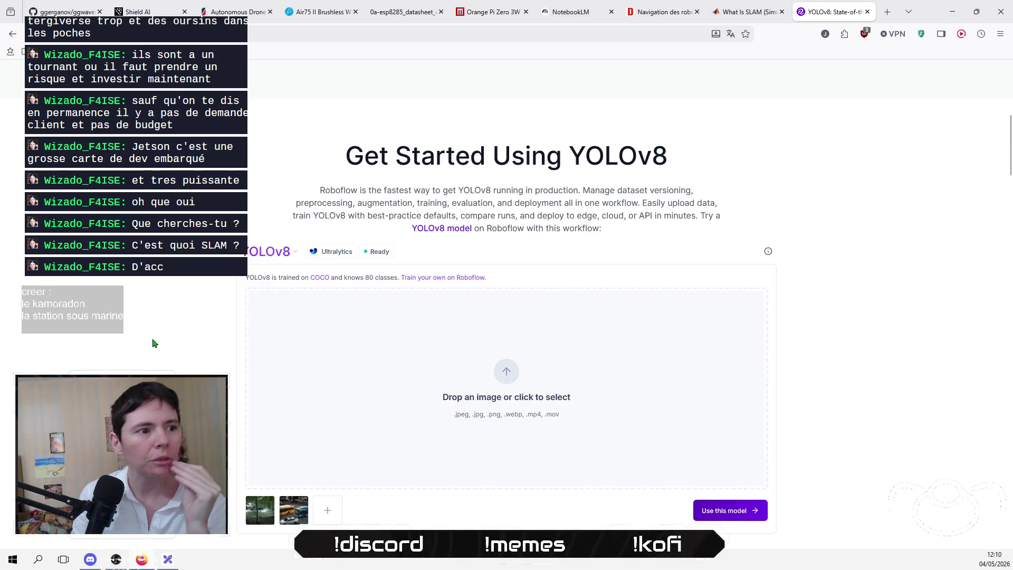
Step: Read down the YOLOv8 page to 'Why license Ultralytics YOLOv8 models with Roboflow?'
scroll(154, 344, "down", 4)
scroll(152, 340, "down", 2)
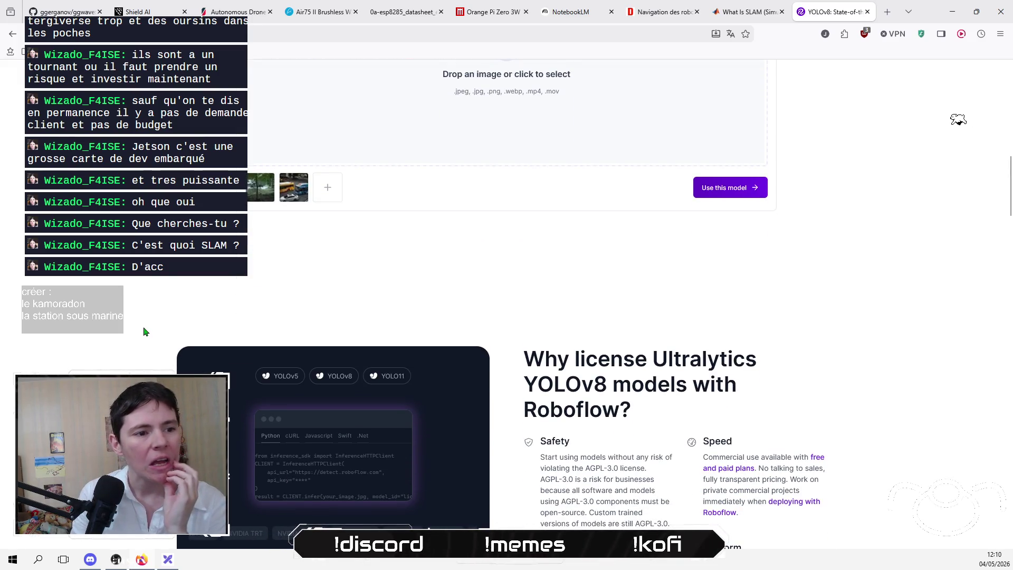
scroll(147, 331, "down", 3)
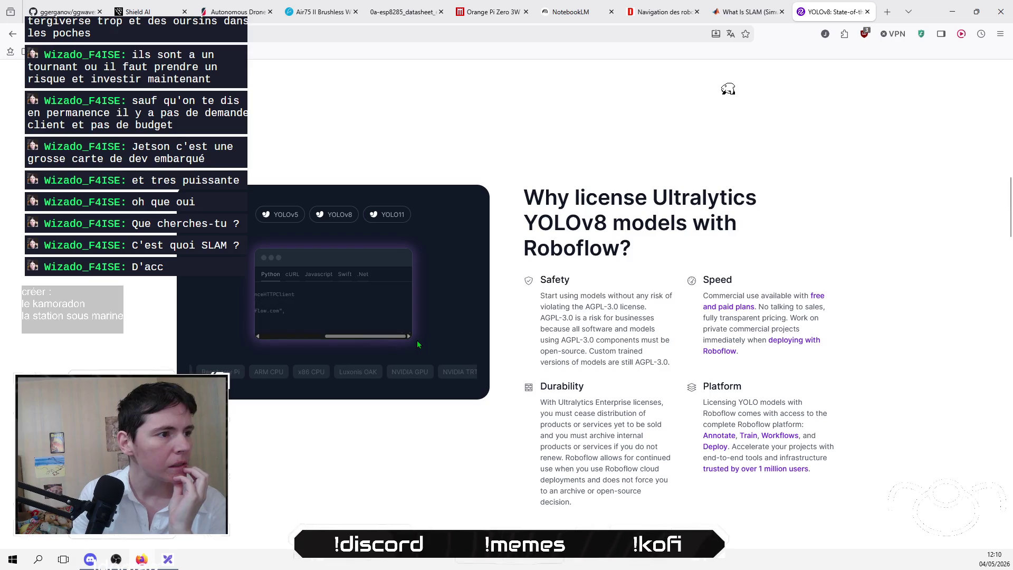
scroll(314, 296, "down", 1)
scroll(301, 285, "up", 1)
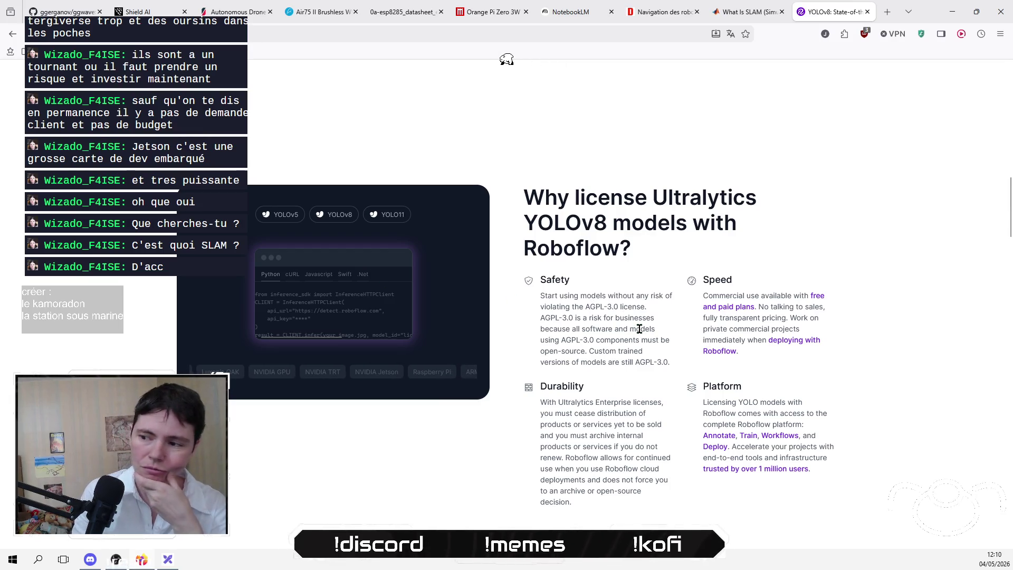
scroll(414, 502, "up", 10)
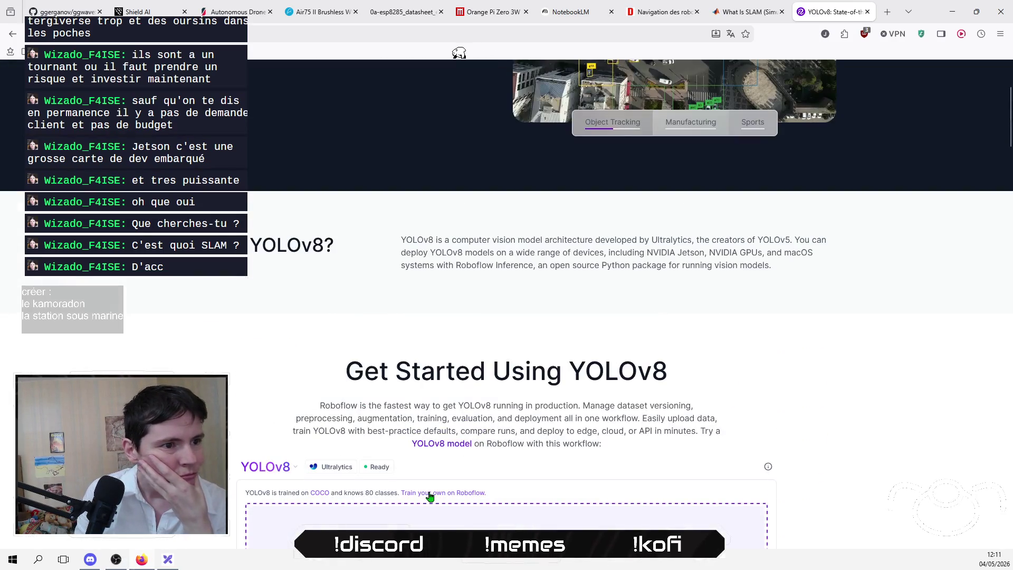
scroll(414, 502, "up", 3)
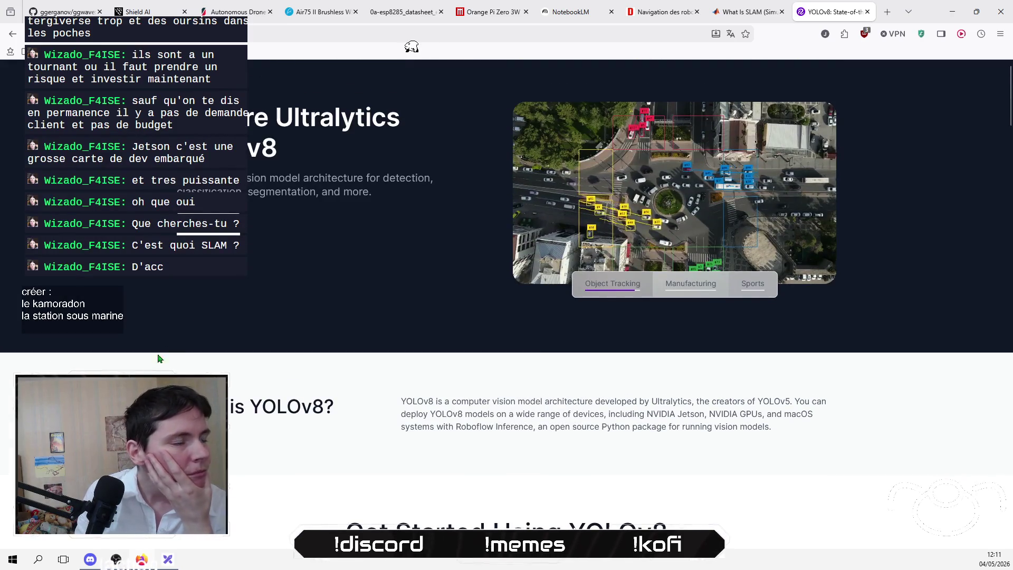
scroll(414, 502, "down", 8)
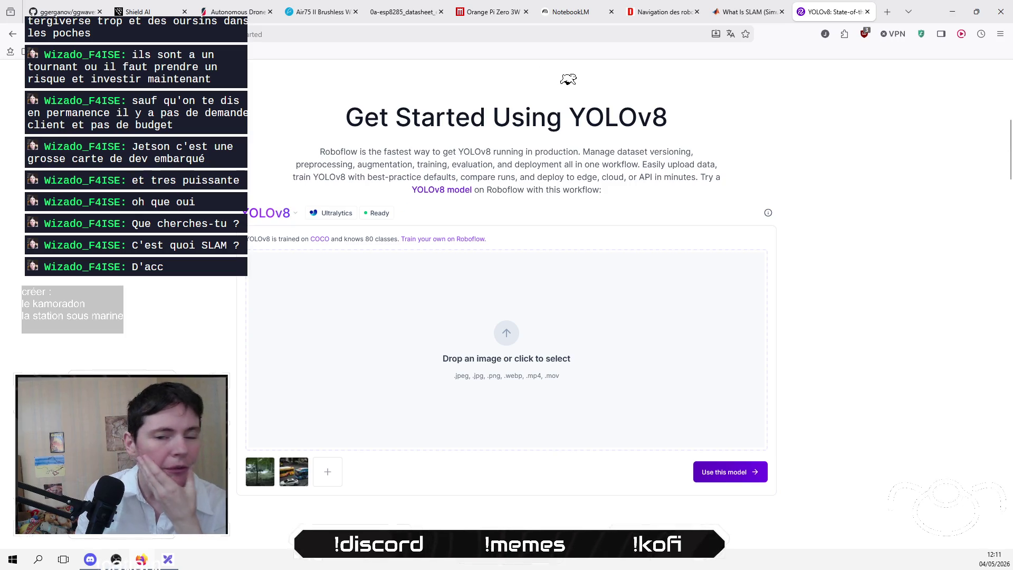
scroll(507, 316, "down", 7)
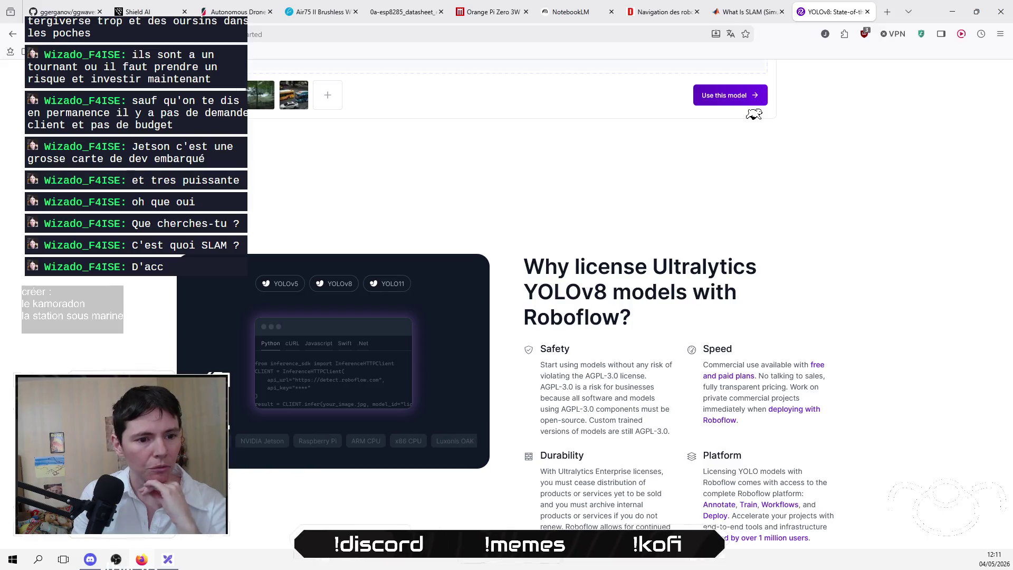
scroll(507, 316, "down", 1)
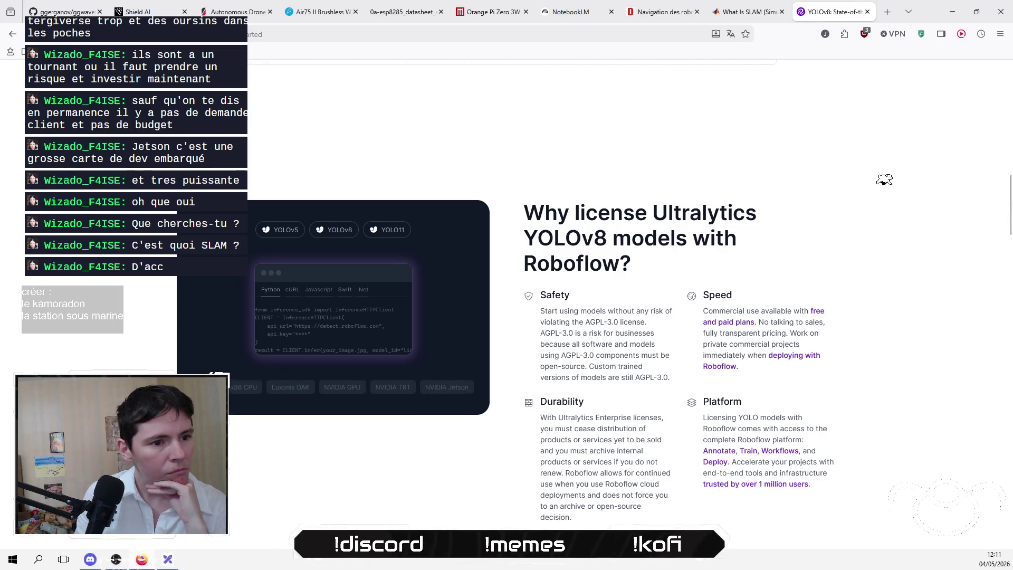
Step: Scroll down the yolov8.com page to its inference code examples
scroll(558, 333, "down", 1)
scroll(583, 328, "up", 1)
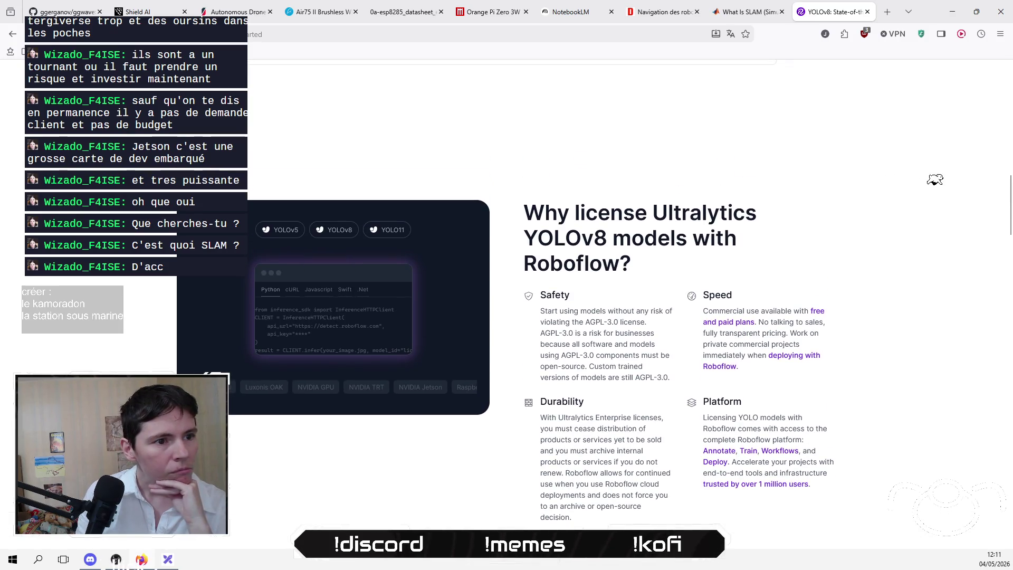
scroll(582, 328, "down", 1)
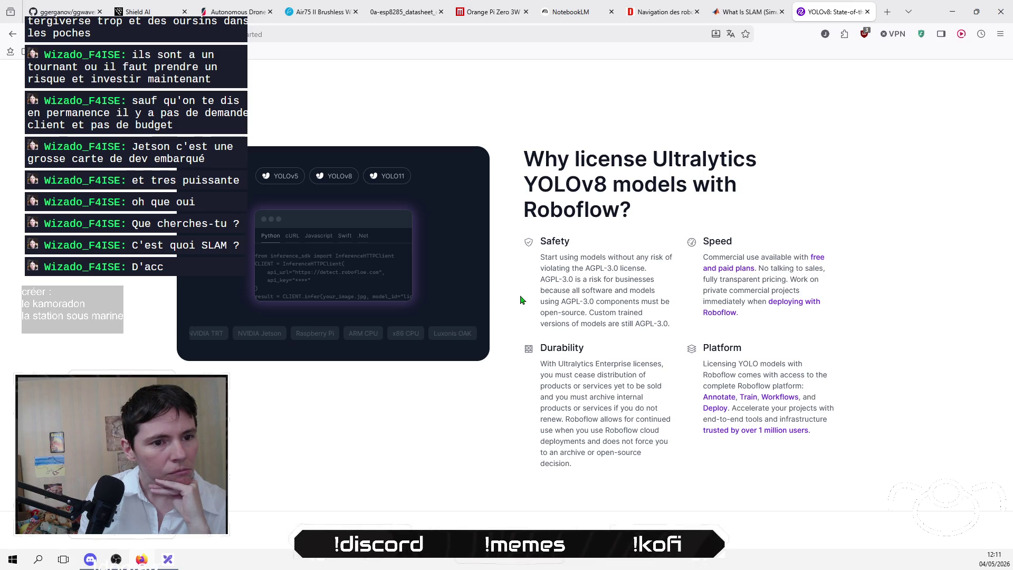
scroll(369, 343, "down", 7)
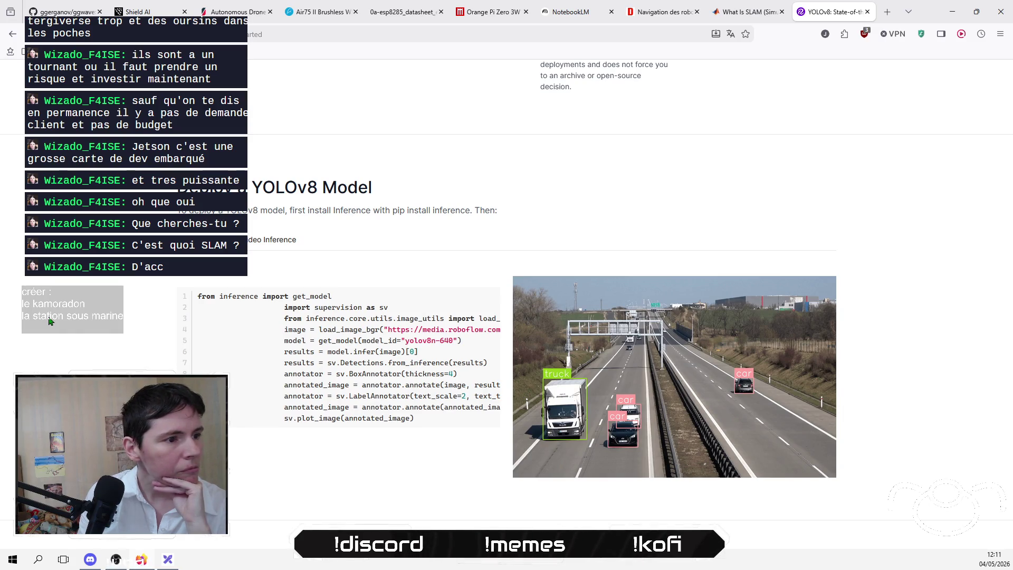
Step: Compare the Video and Image Inference examples, then reach the Find YOLOv8 Datasets section
left_click(294, 248)
left_click(211, 240)
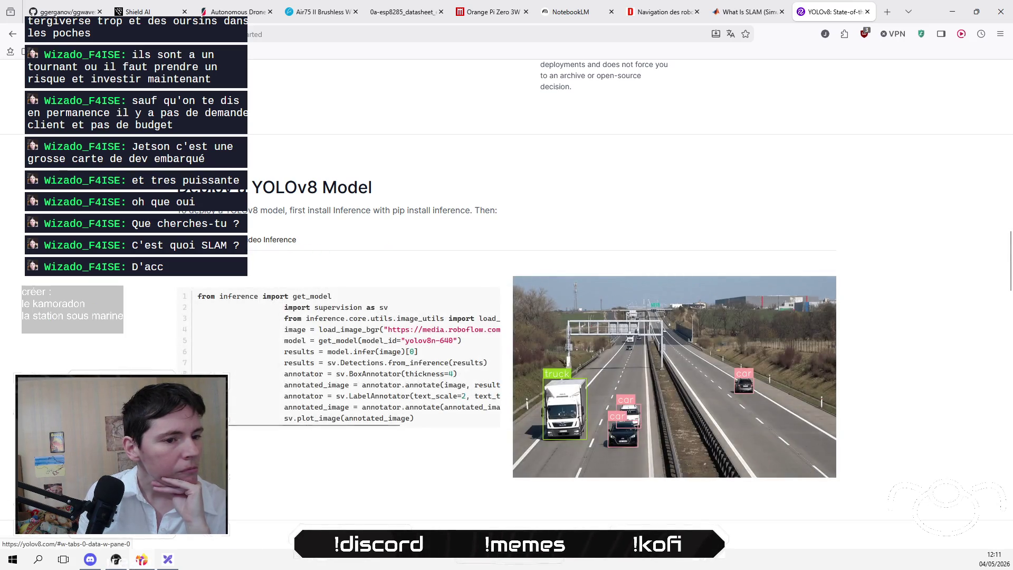
left_click(272, 240)
left_click(217, 244)
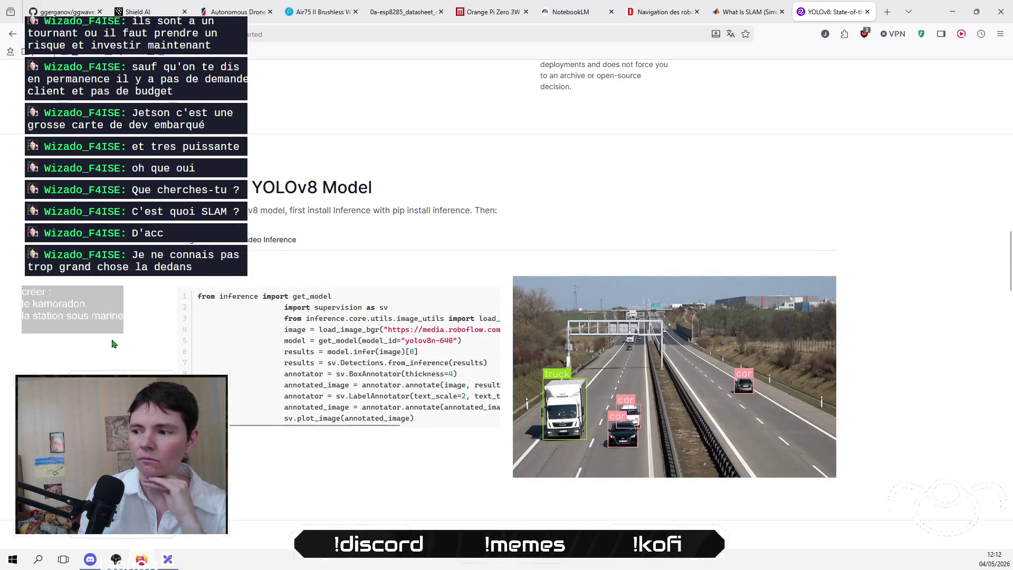
scroll(112, 343, "down", 7)
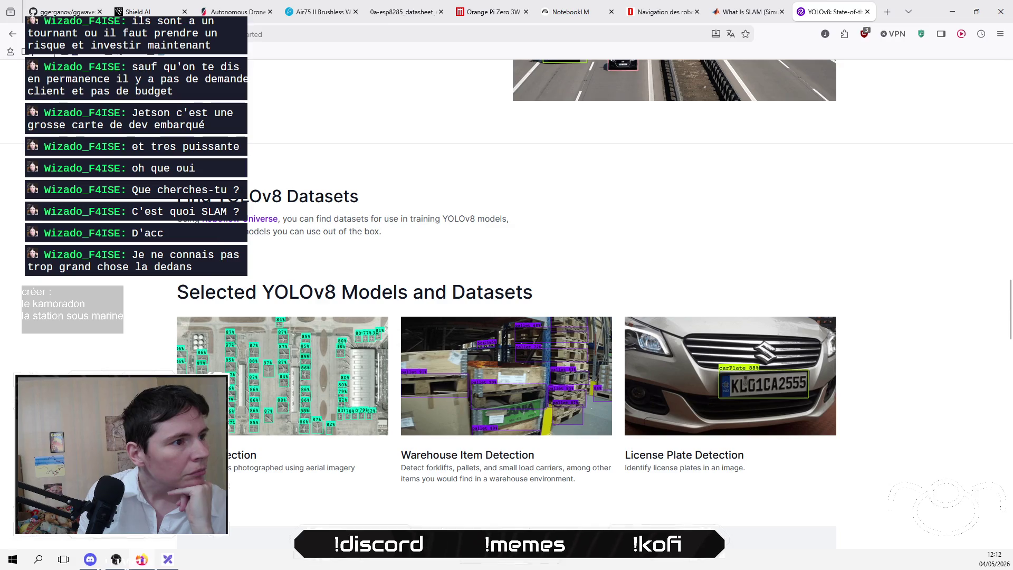
right_click(238, 220)
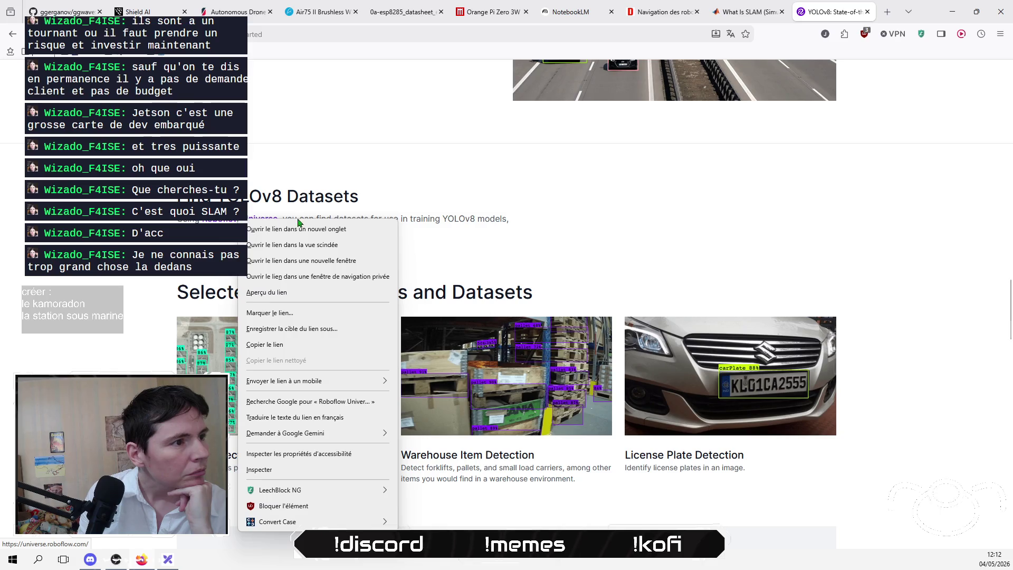
Step: Open the Roboflow Universe link in a new tab
left_click(291, 229)
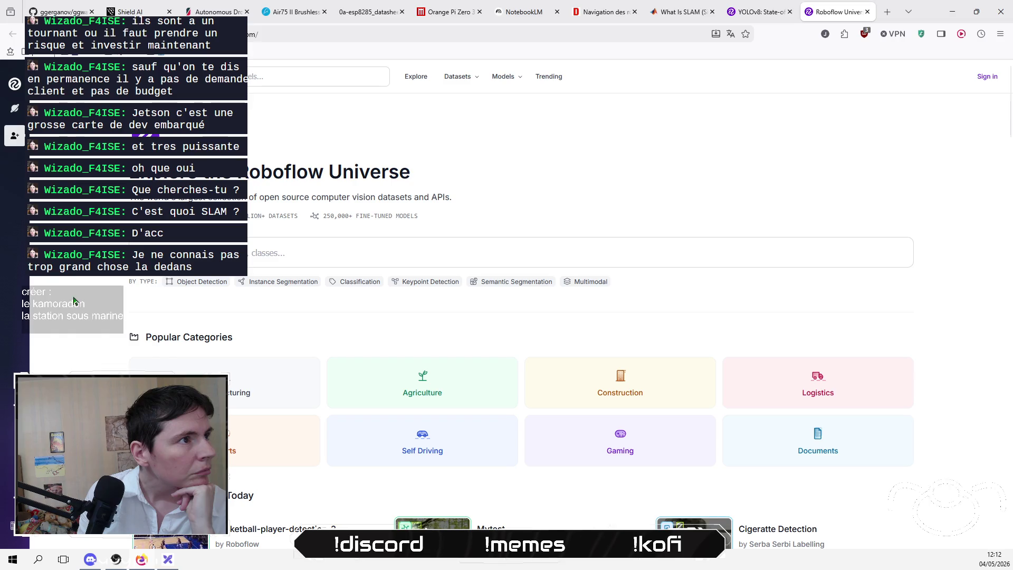
scroll(76, 301, "down", 3)
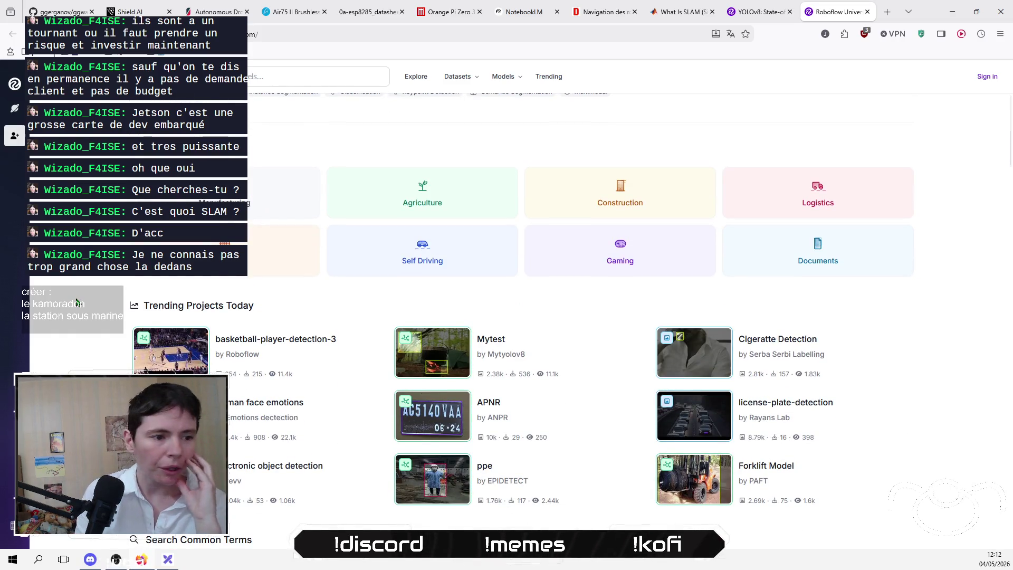
scroll(77, 304, "up", 3)
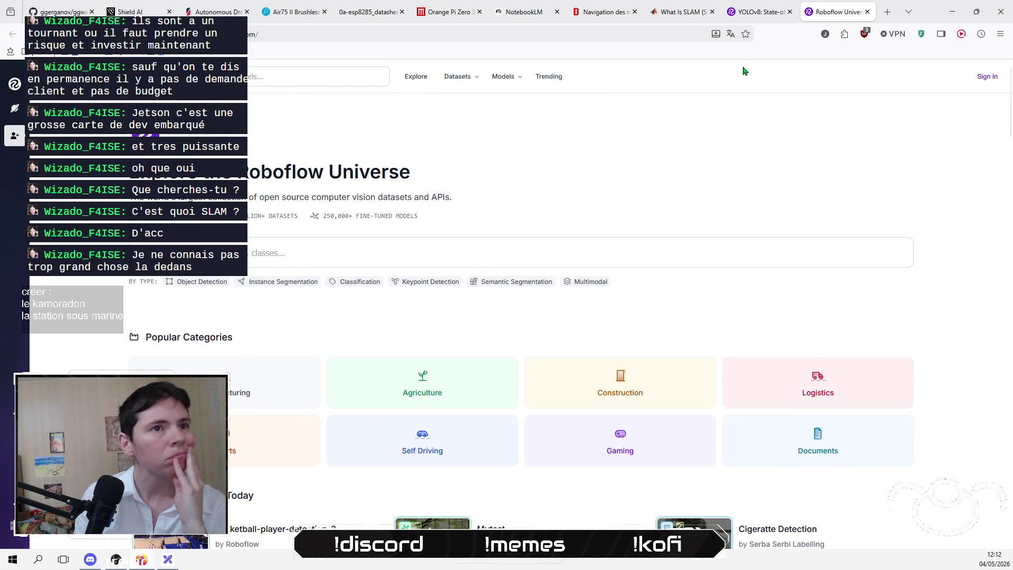
Step: Copy the YOLOv8 page's web address from the address bar
left_click(770, 15)
left_click(312, 36)
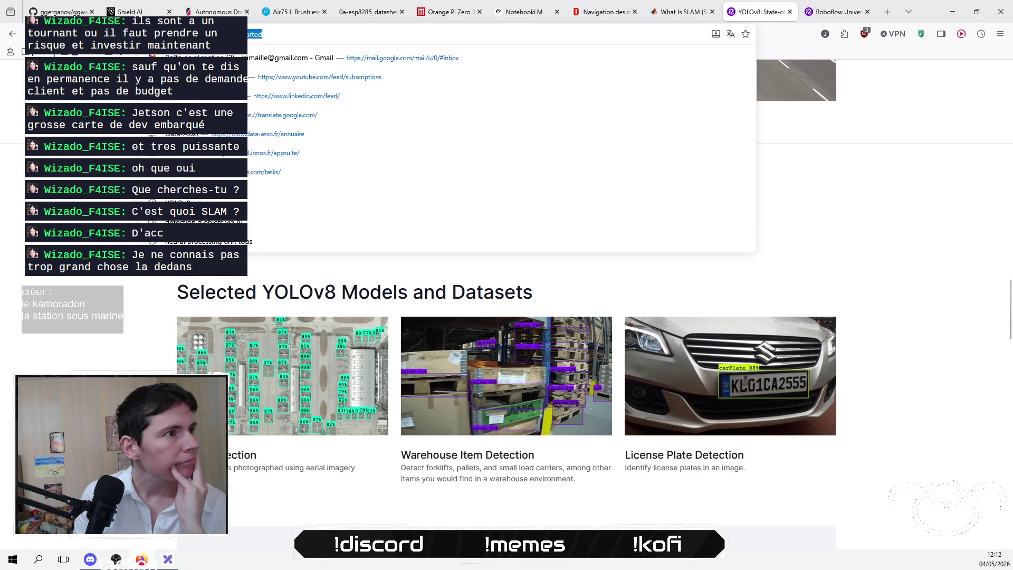
right_click(232, 36)
left_click(252, 101)
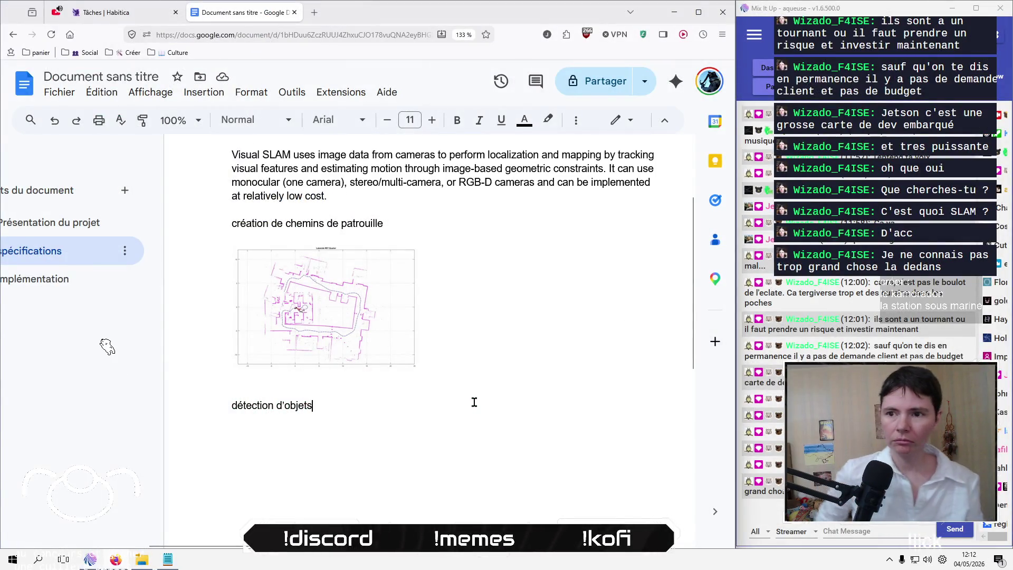
Step: Apply the Titre 1 heading style to the 'détection d'objets' line
key("shift+Home")
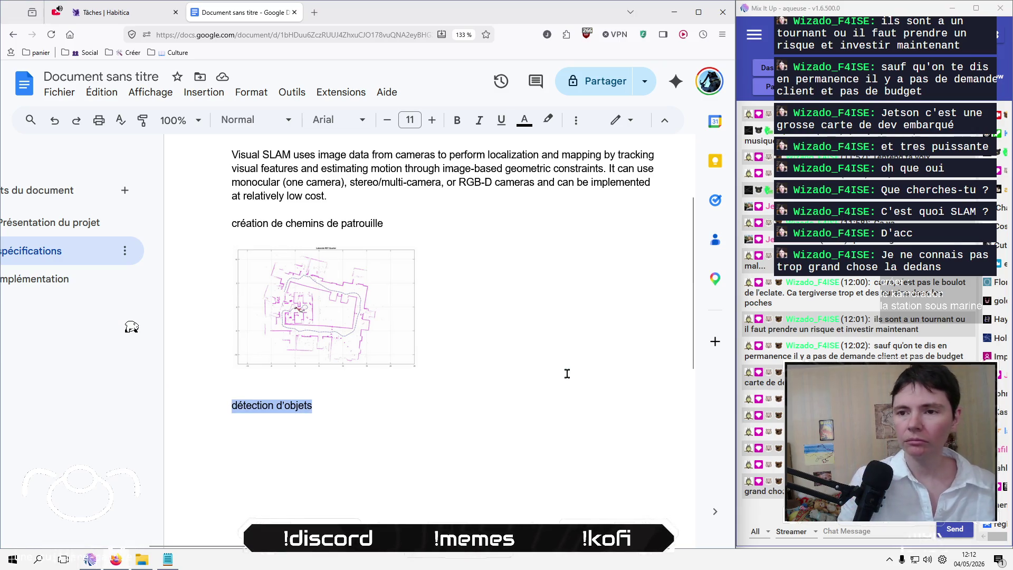
scroll(568, 373, "up", 3)
left_click(221, 120)
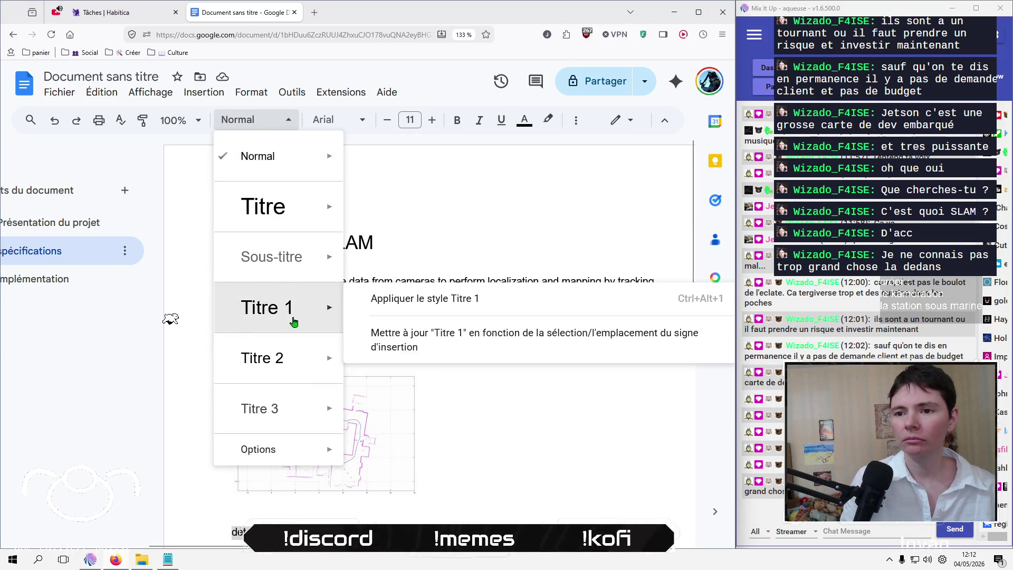
left_click(266, 306)
left_click(459, 434)
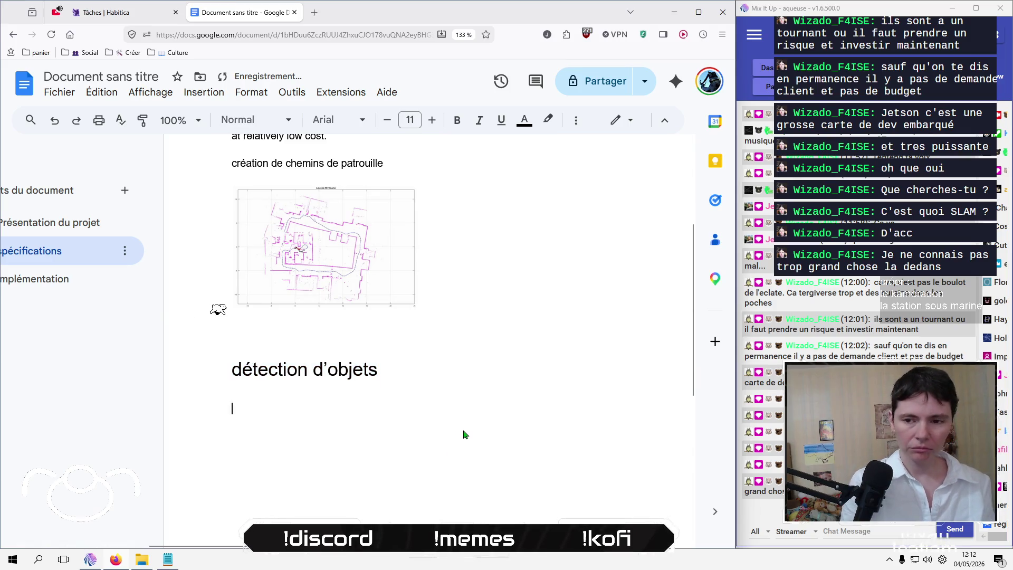
type("T")
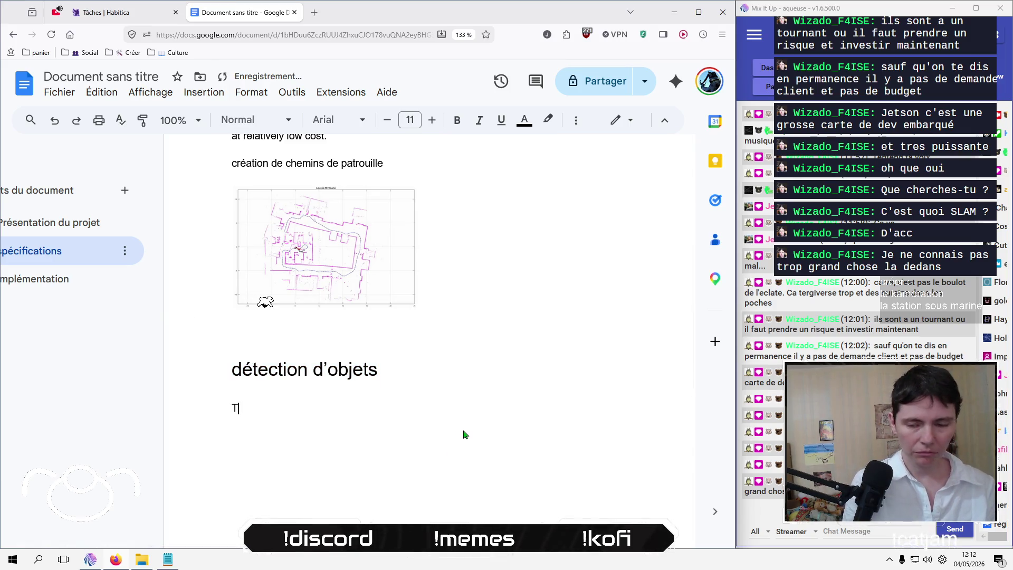
key("BackSpace")
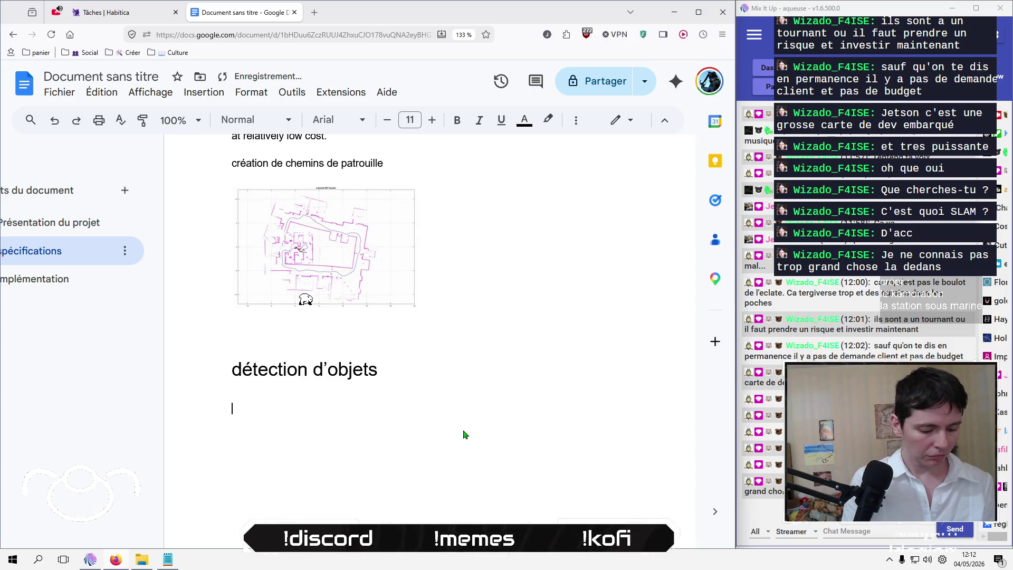
type("d")
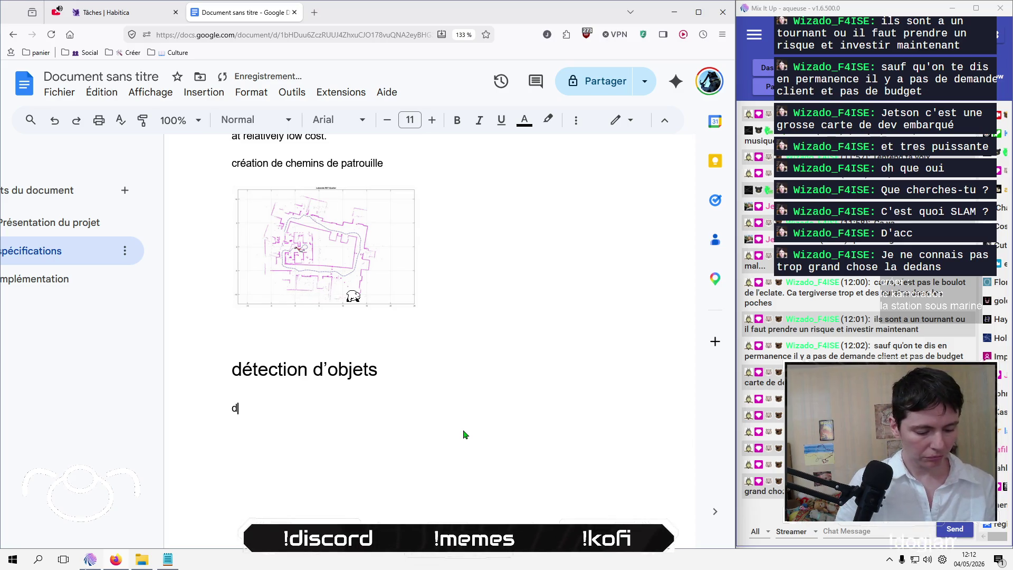
type("d'bo")
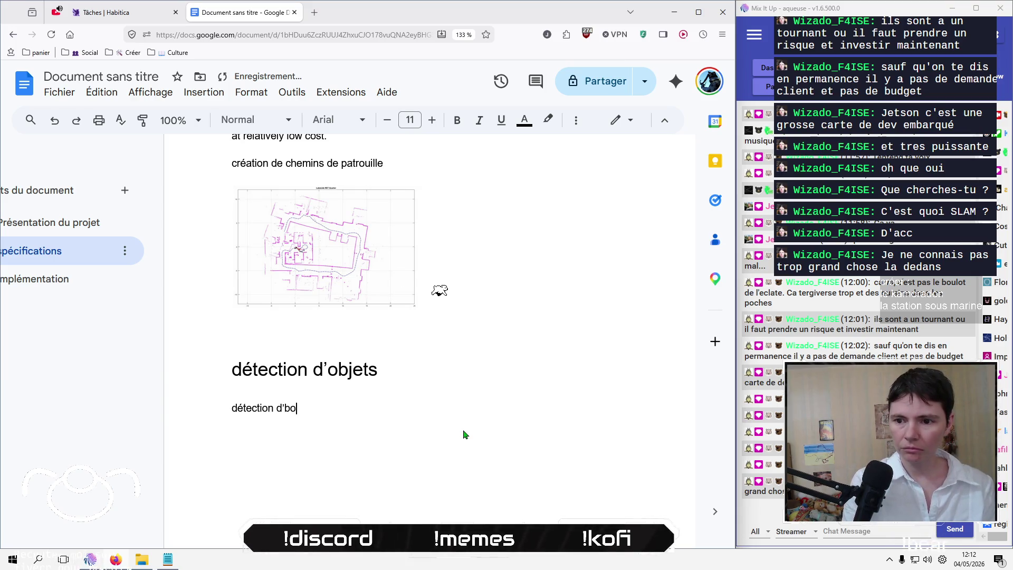
key("BackSpace")
key("BackSpace")
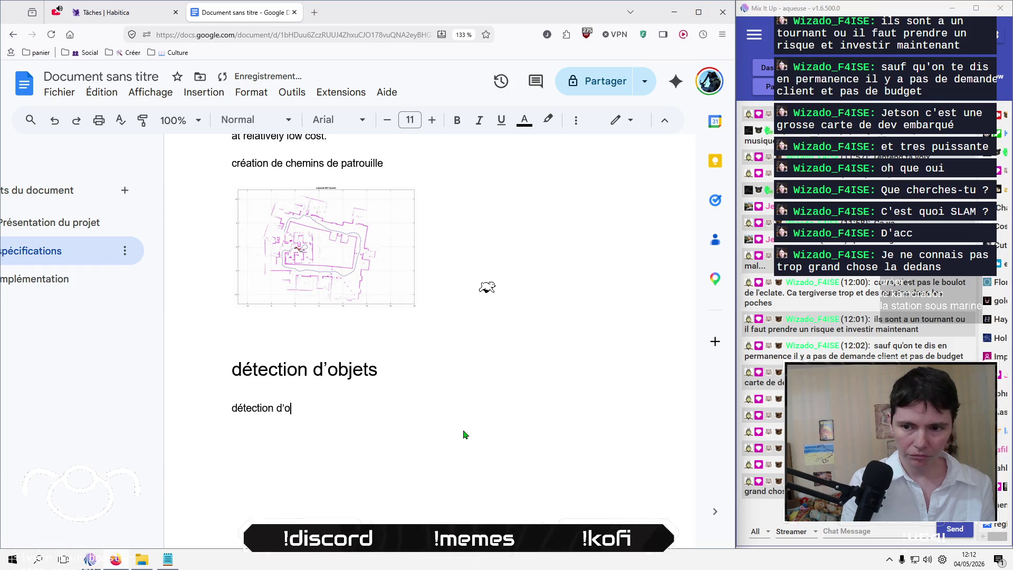
type("suspects")
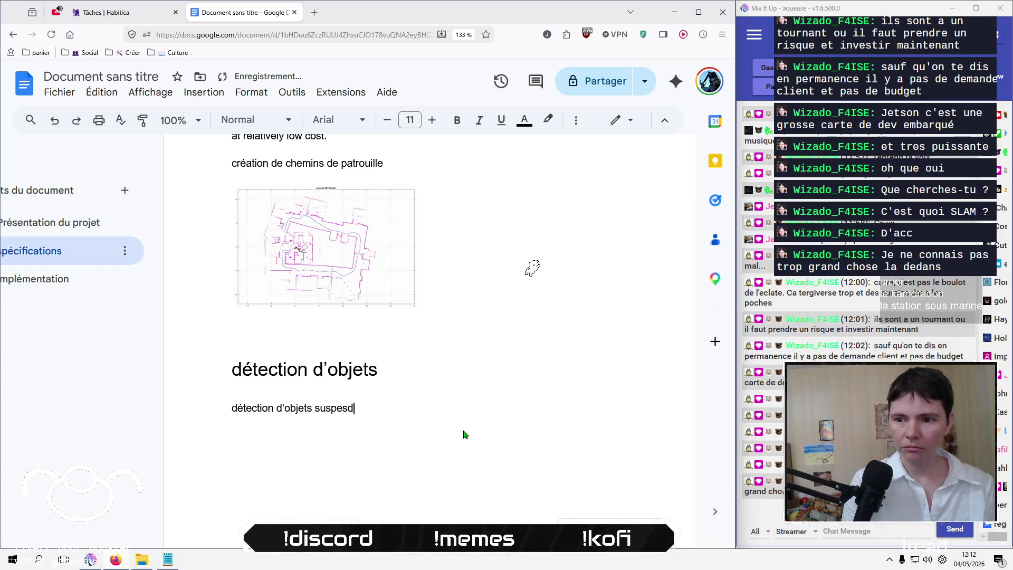
type(" avec")
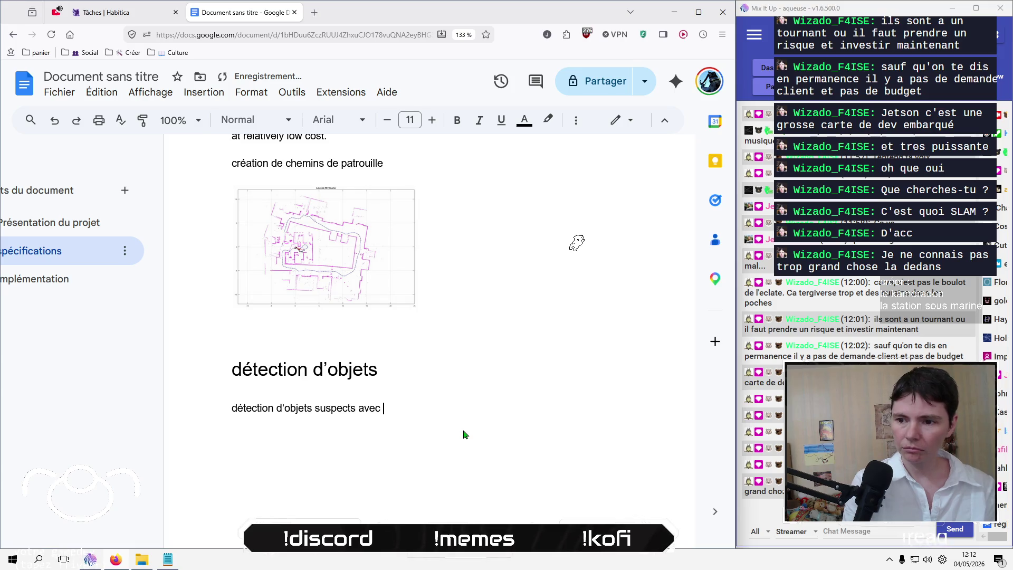
type("https://yolov8.com/#get-started")
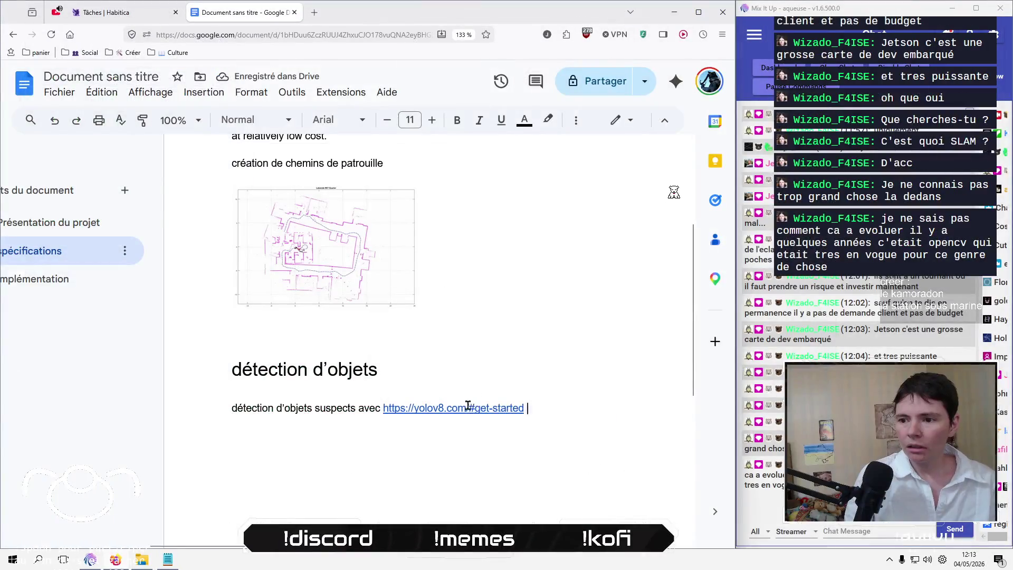
left_click_drag(470, 408, 574, 414)
key("BackSpace")
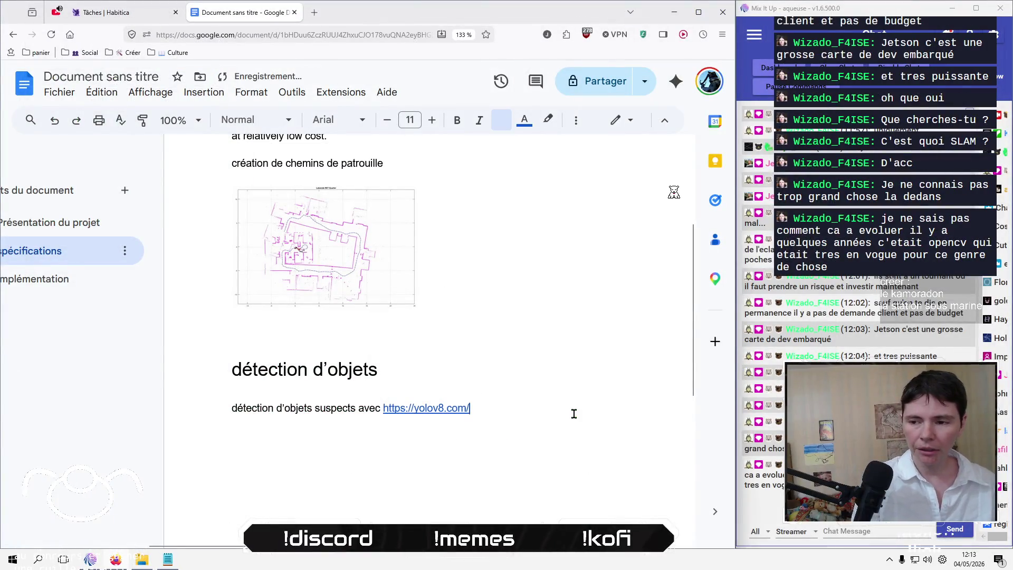
Step: Insert an empty line above the détection d'objets heading
left_click(455, 377)
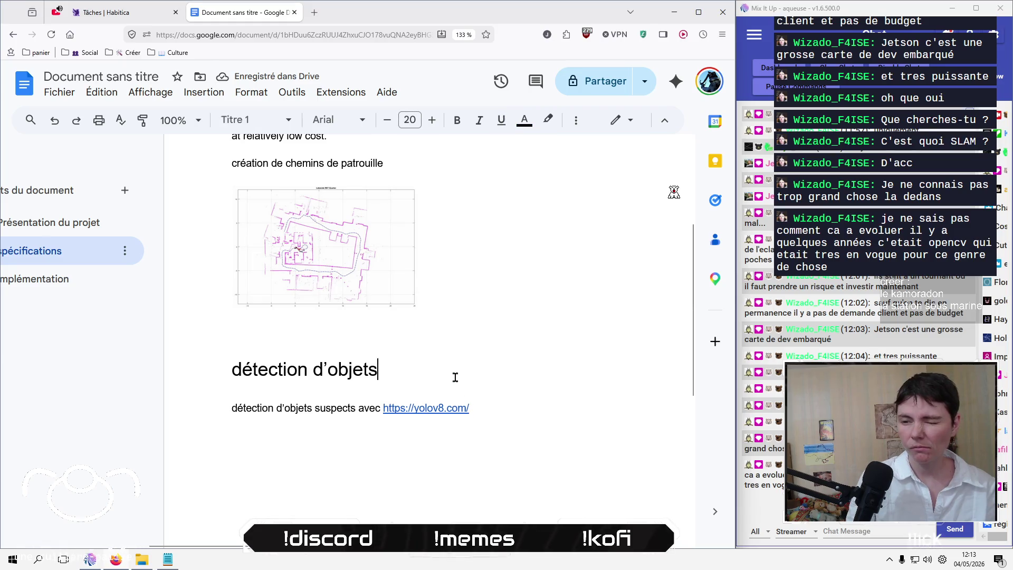
left_click(437, 332)
key("Return")
scroll(439, 334, "up", 3)
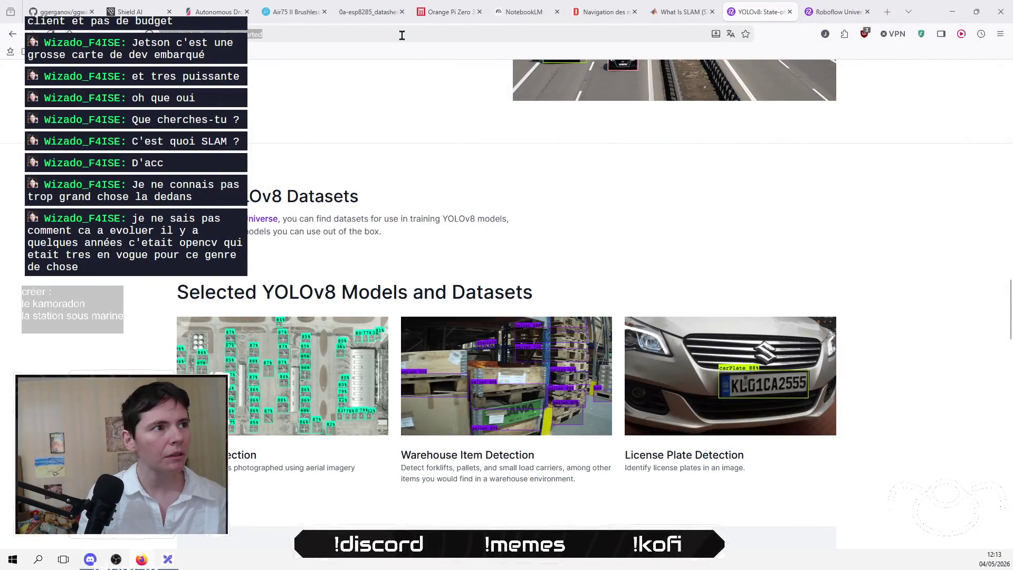
left_click(404, 34)
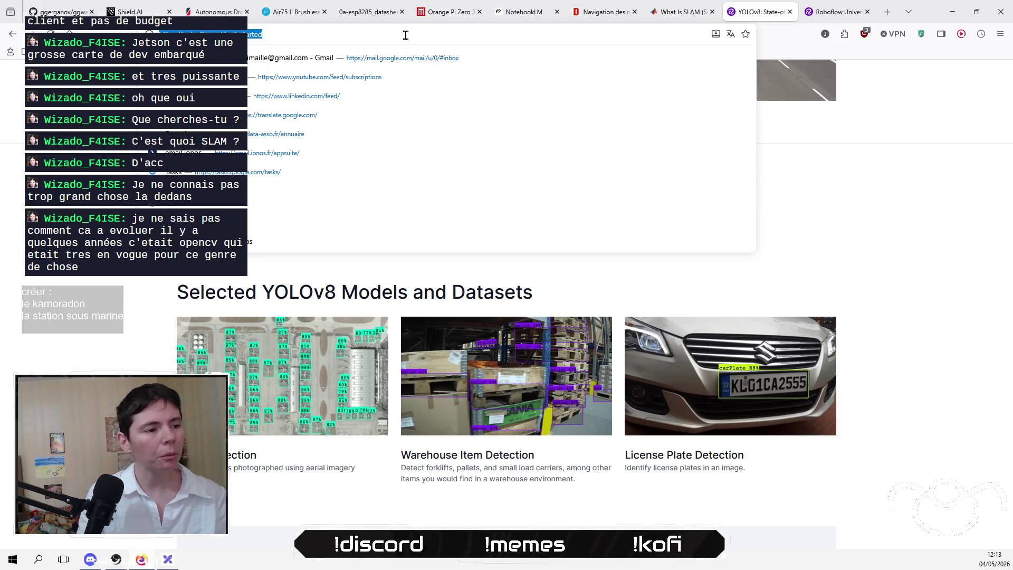
Step: Search Google for 'opencv', skim the results, and open the official OpenCV.org site
type("opencv")
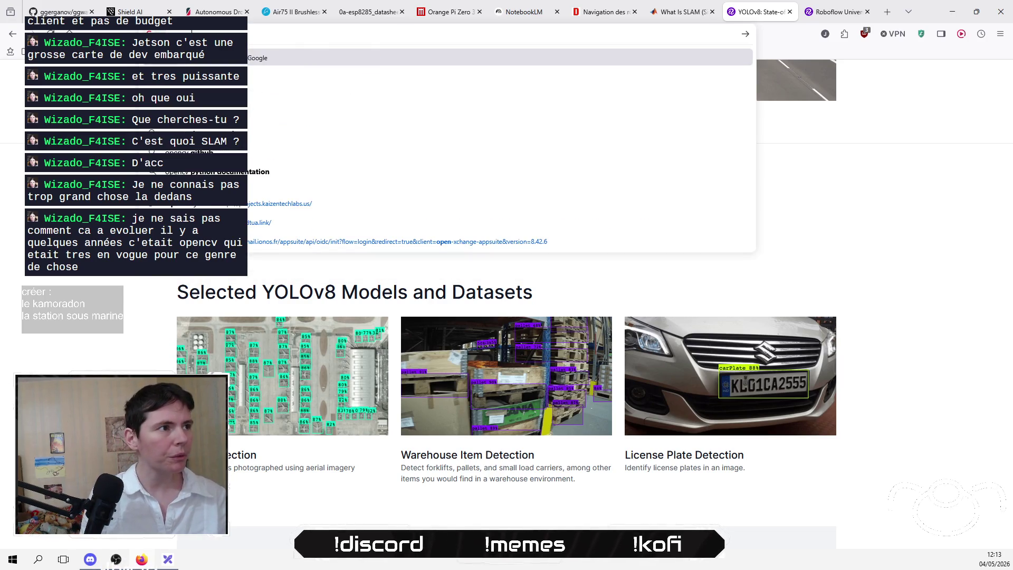
key("Return")
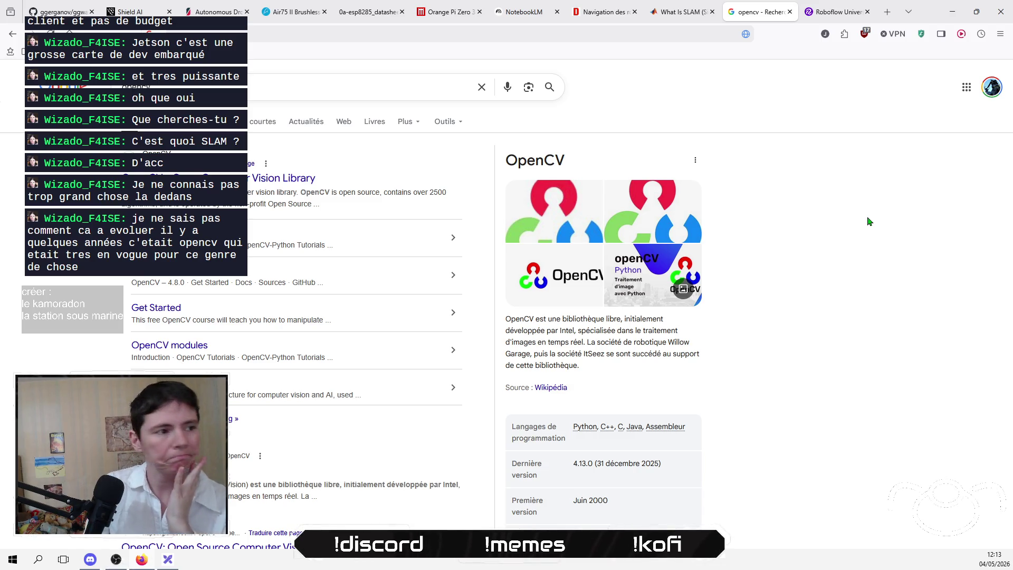
scroll(8, 457, "down", 3)
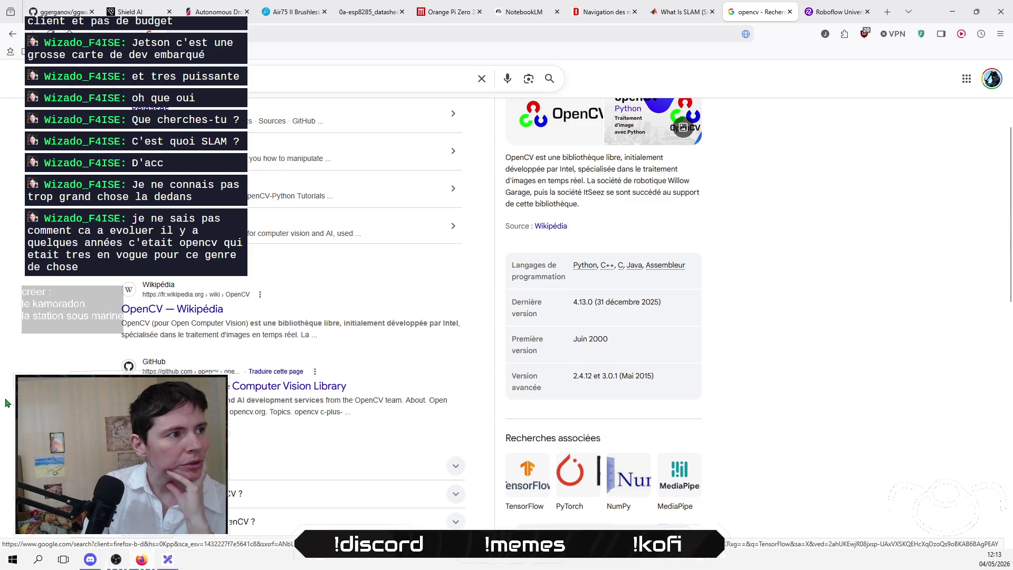
scroll(6, 402, "up", 3)
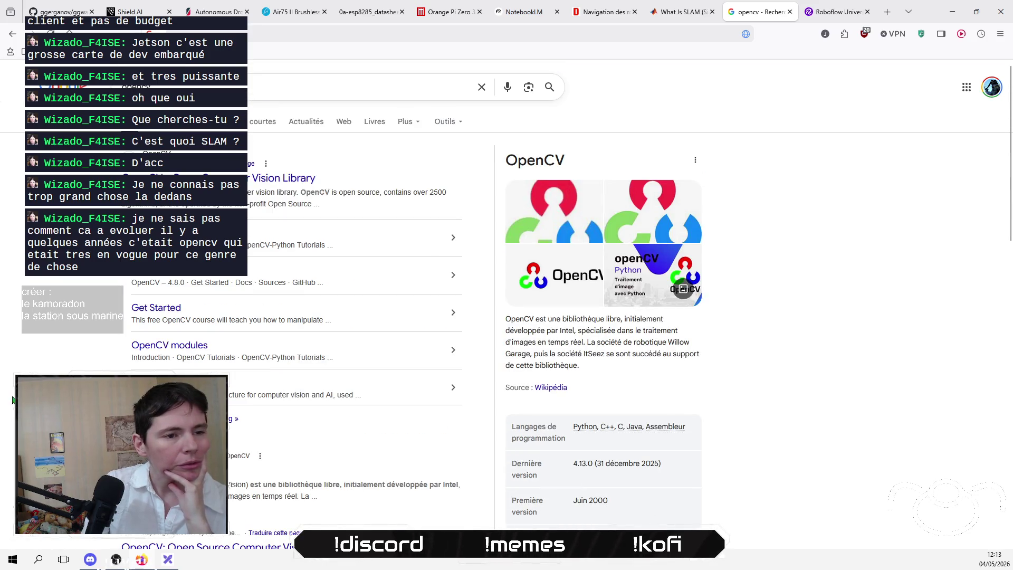
scroll(1010, 211, "down", 2)
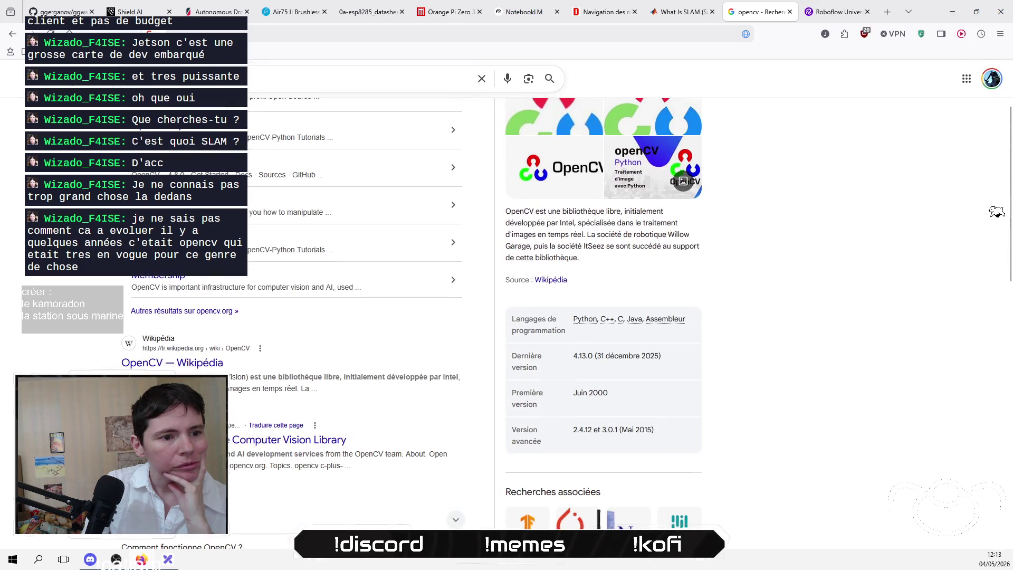
scroll(957, 213, "down", 1)
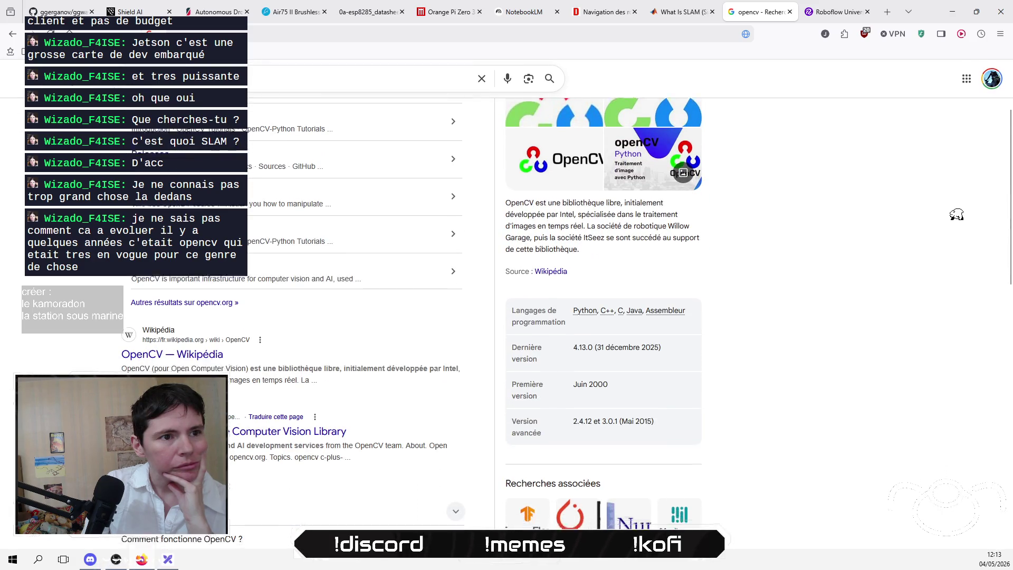
scroll(934, 216, "up", 3)
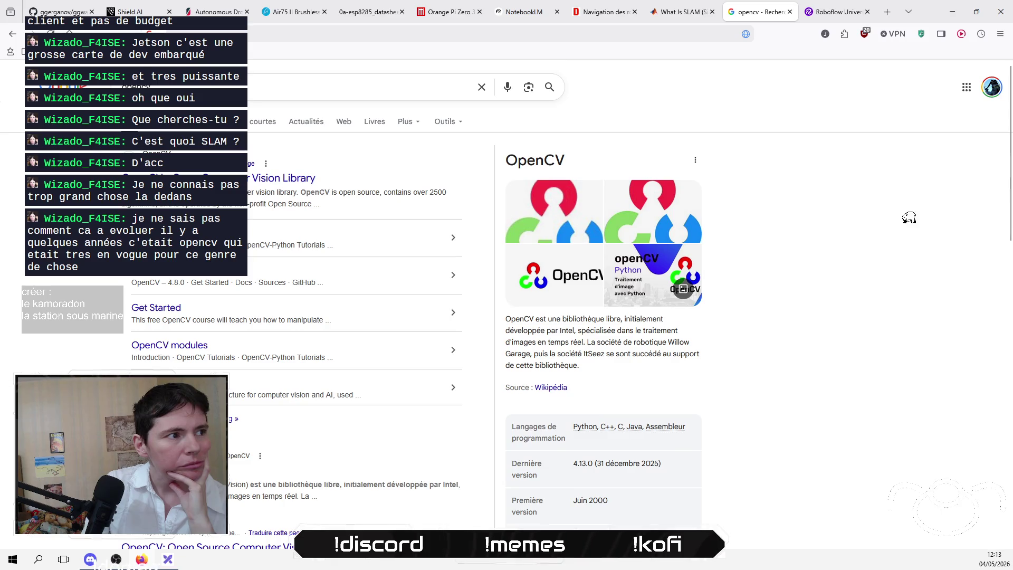
left_click(272, 182)
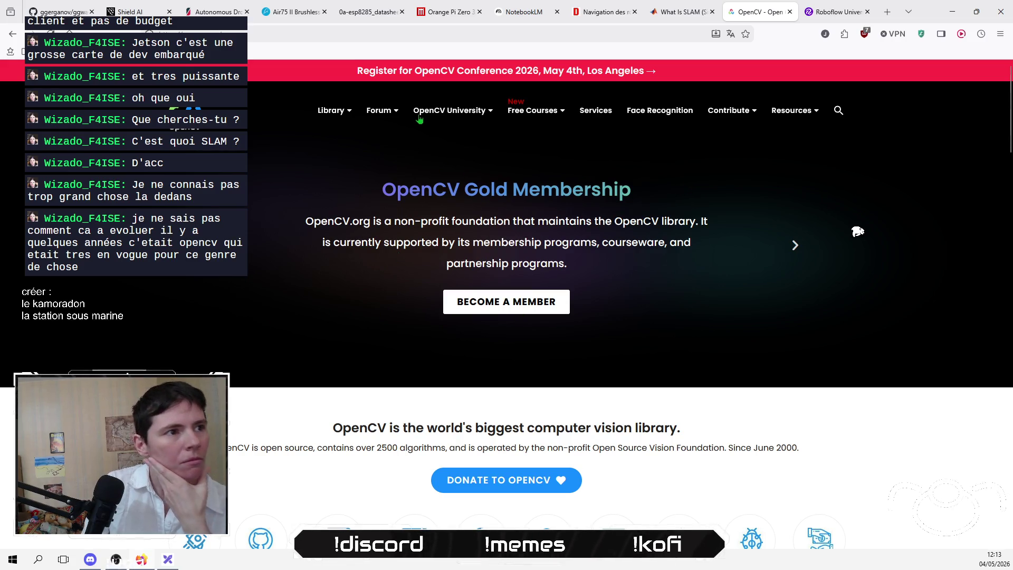
Step: Scroll through the OpenCV homepage's feature and footer sections
scroll(882, 236, "down", 4)
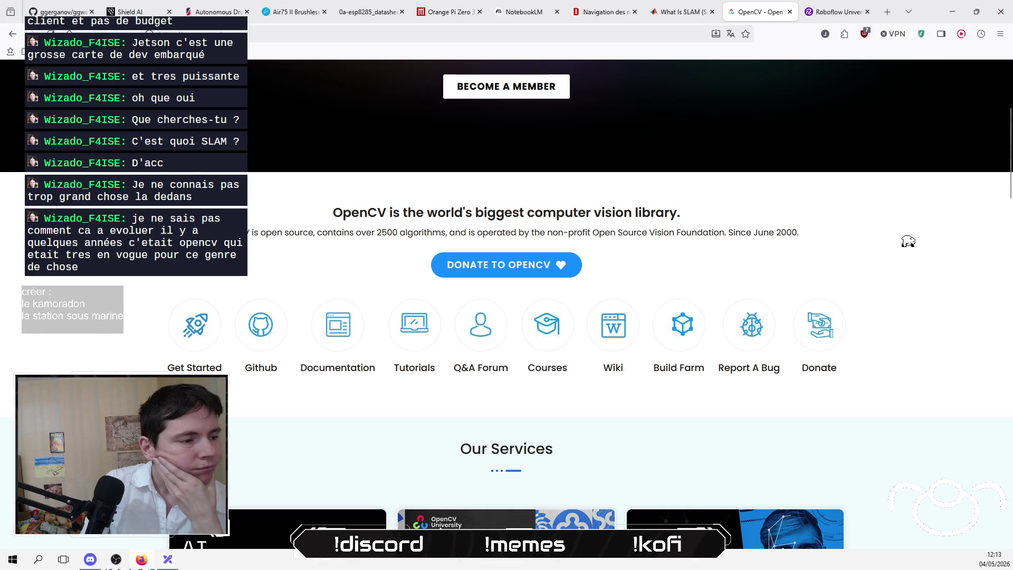
scroll(906, 239, "down", 2)
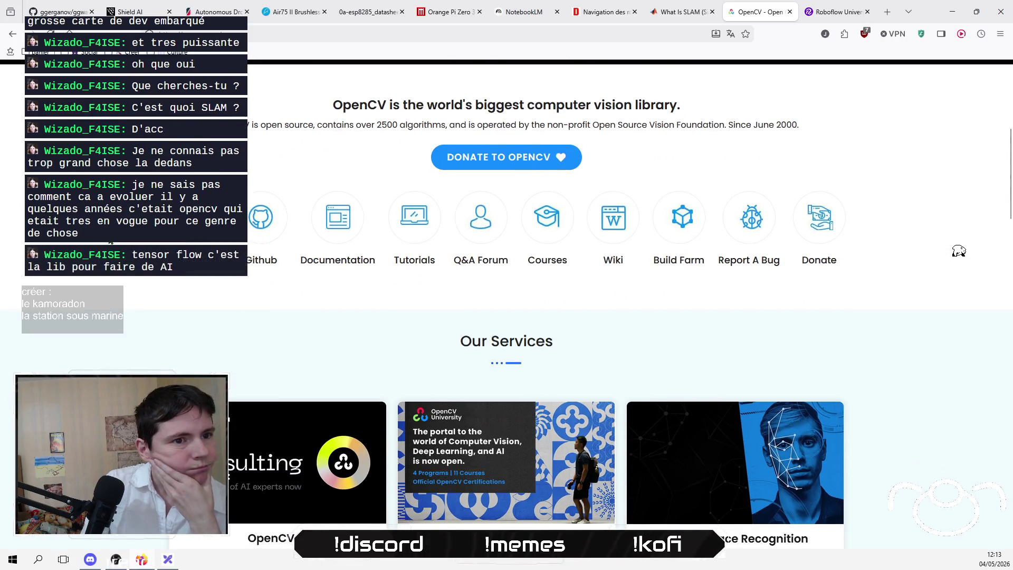
scroll(974, 253, "down", 5)
scroll(976, 253, "down", 17)
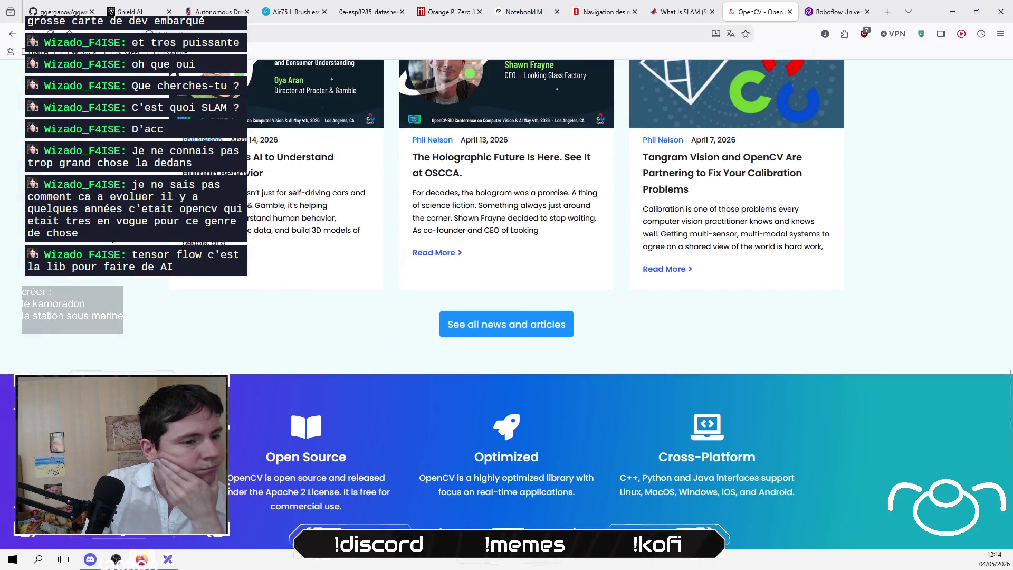
scroll(976, 254, "down", 3)
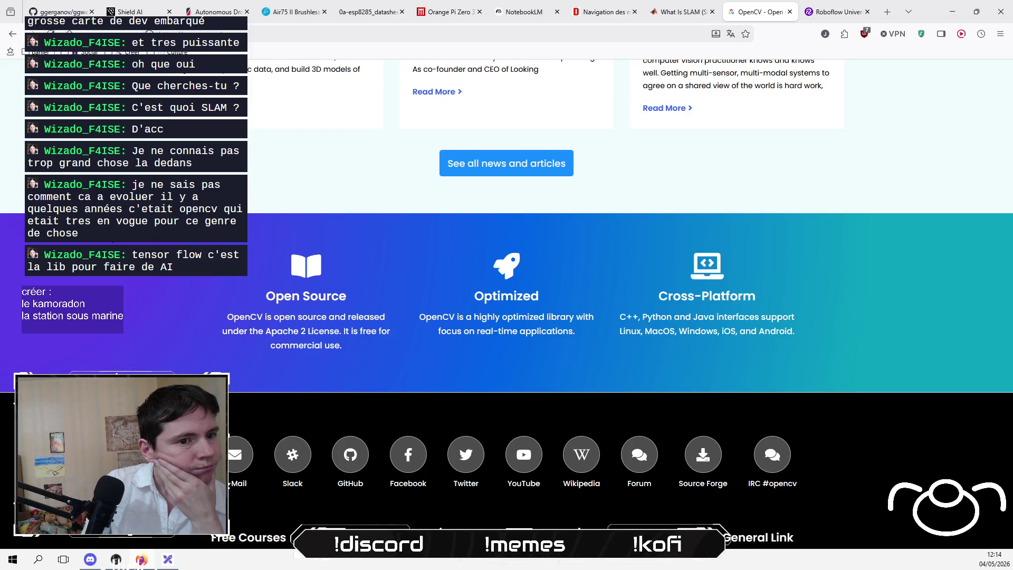
left_click_drag(621, 315, 720, 317)
left_click(747, 316)
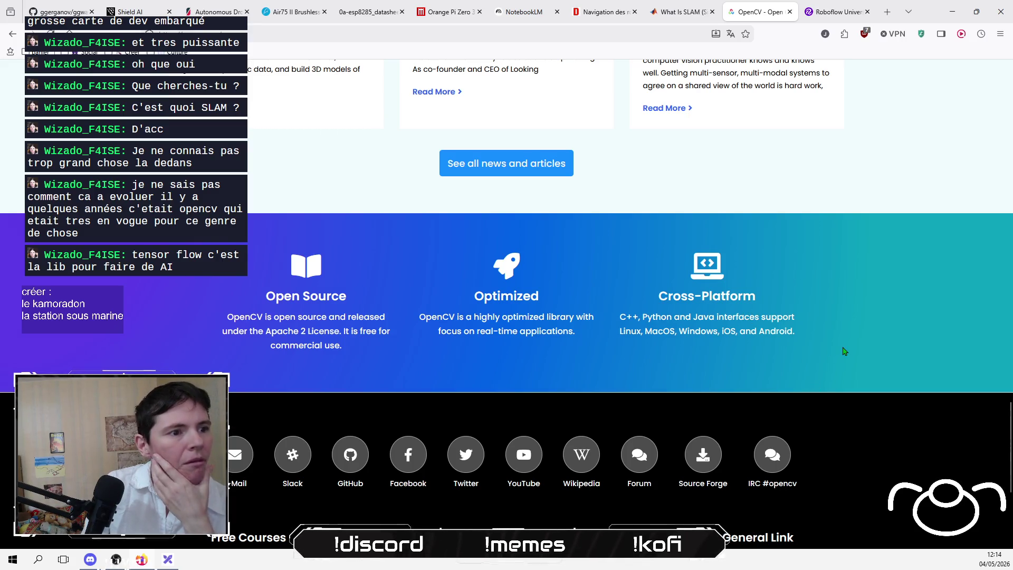
scroll(844, 351, "down", 3)
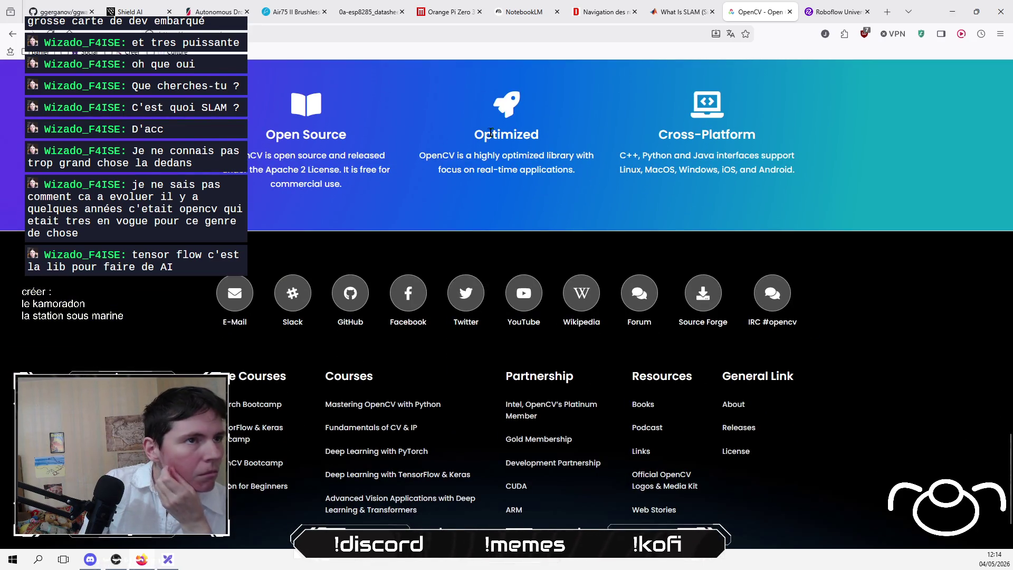
Step: Glance at the Roboflow Universe tab, then go back to the Google opencv results
left_click(829, 16)
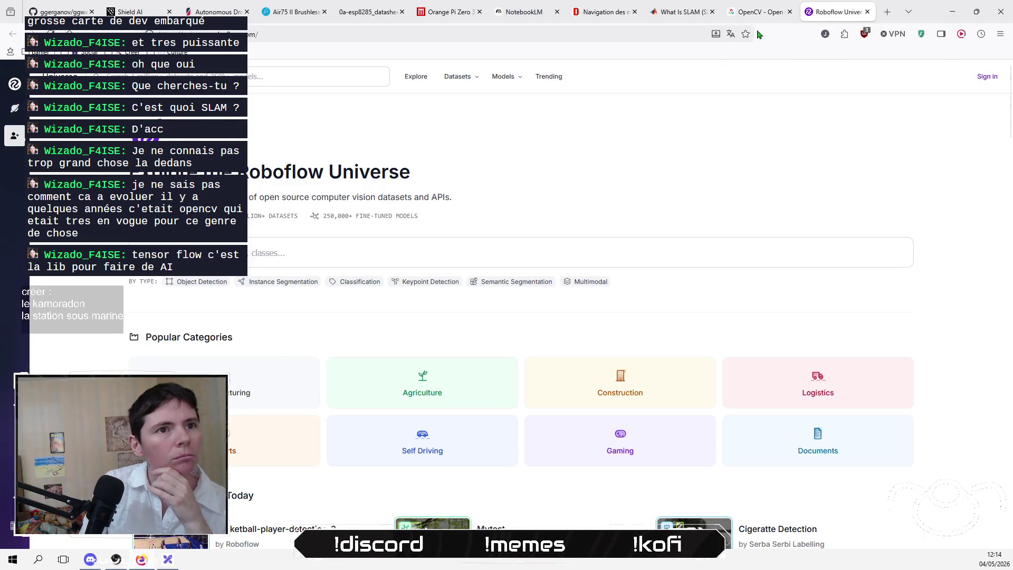
left_click(760, 13)
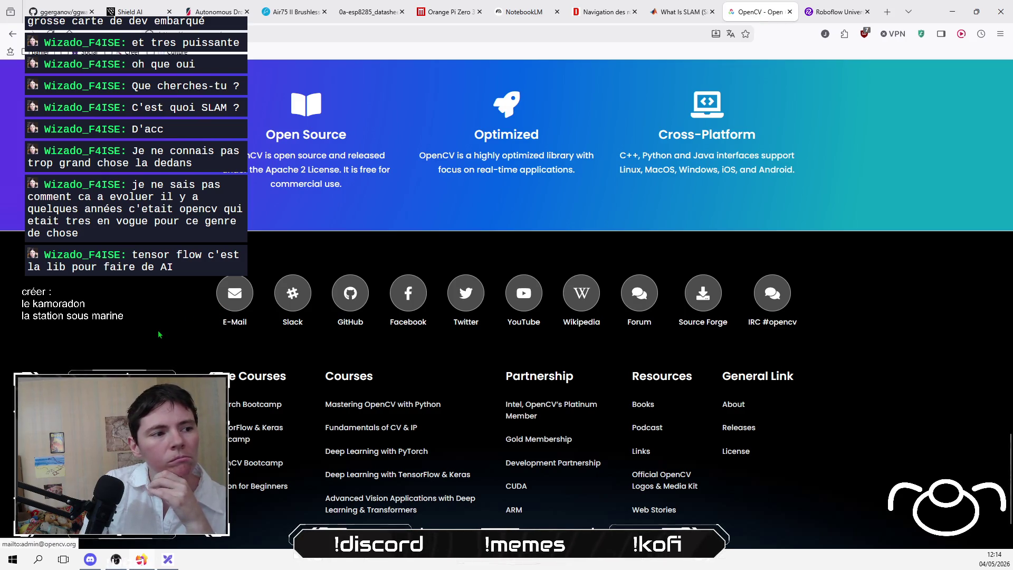
scroll(98, 137, "up", 2)
left_click(13, 33)
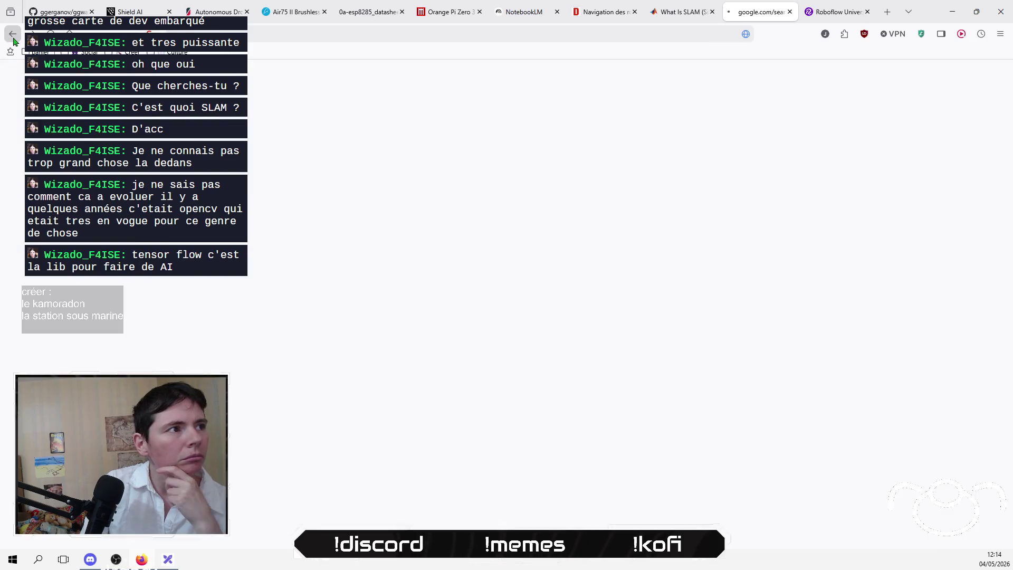
Step: Search Google for 'tensorflow', skim the results, then search '.net AI detection'
left_click(259, 76)
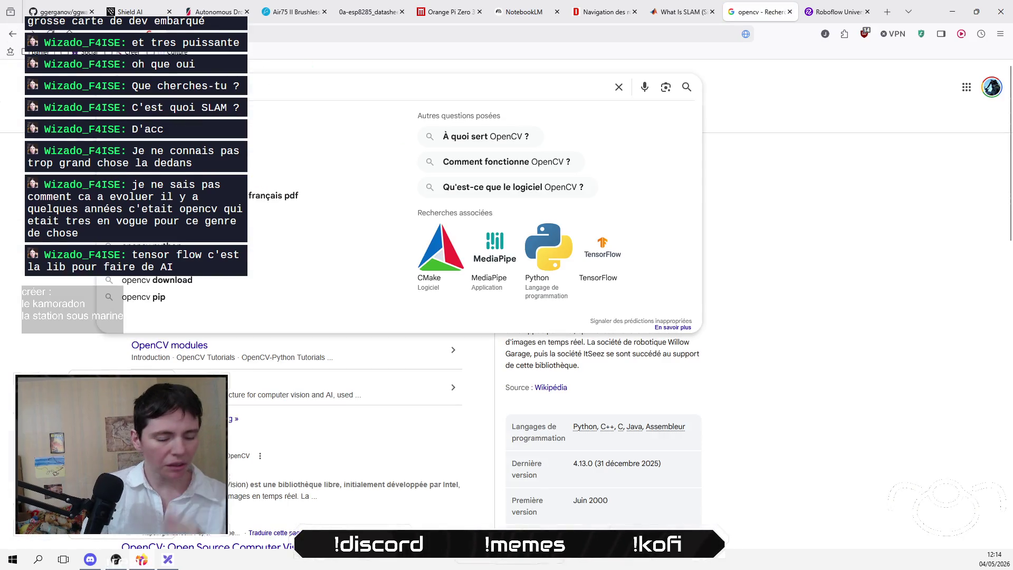
type("tensorflow")
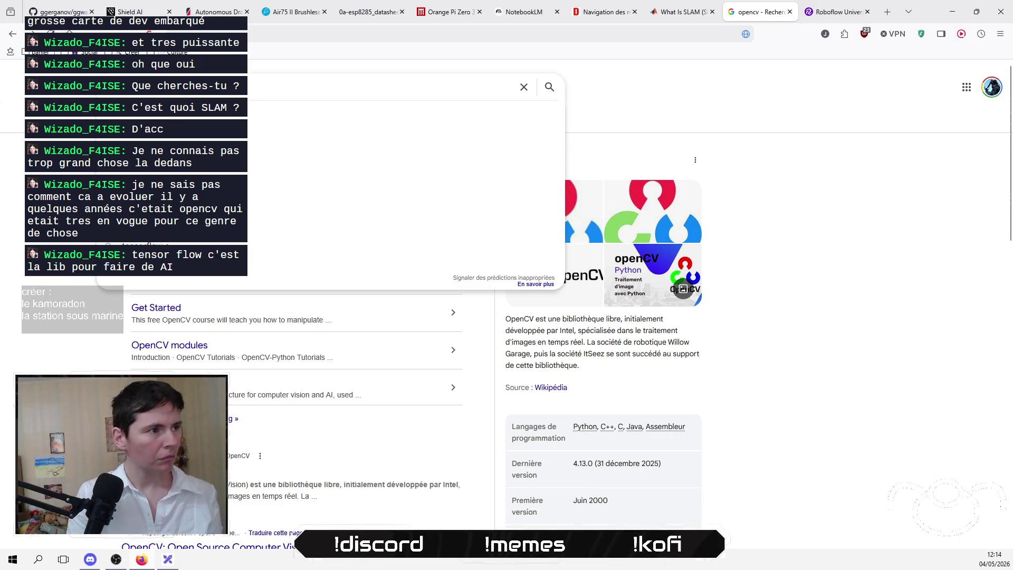
key("Return")
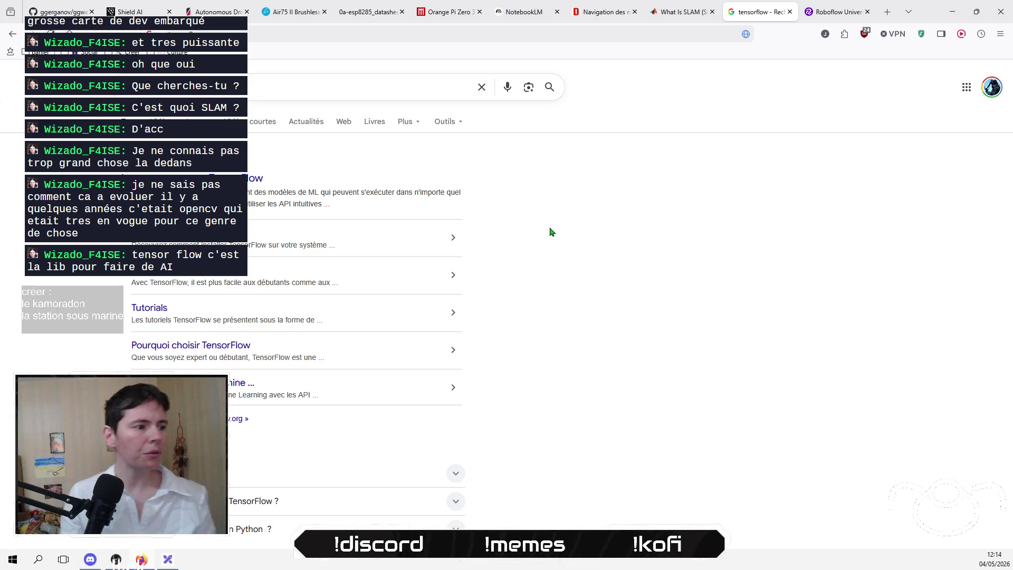
scroll(544, 201, "down", 4)
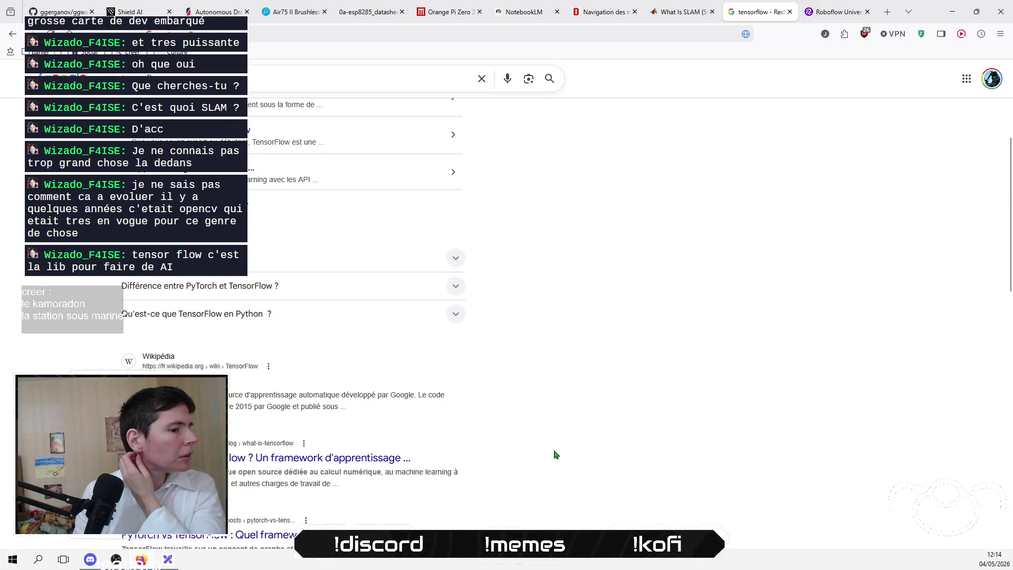
scroll(556, 454, "down", 3)
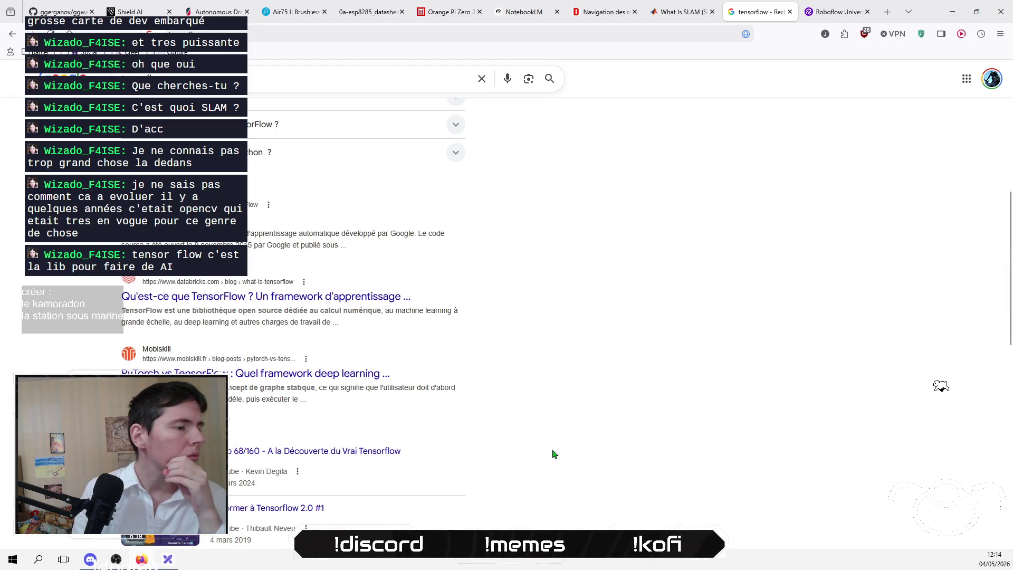
scroll(554, 448, "down", 1)
scroll(554, 448, "up", 10)
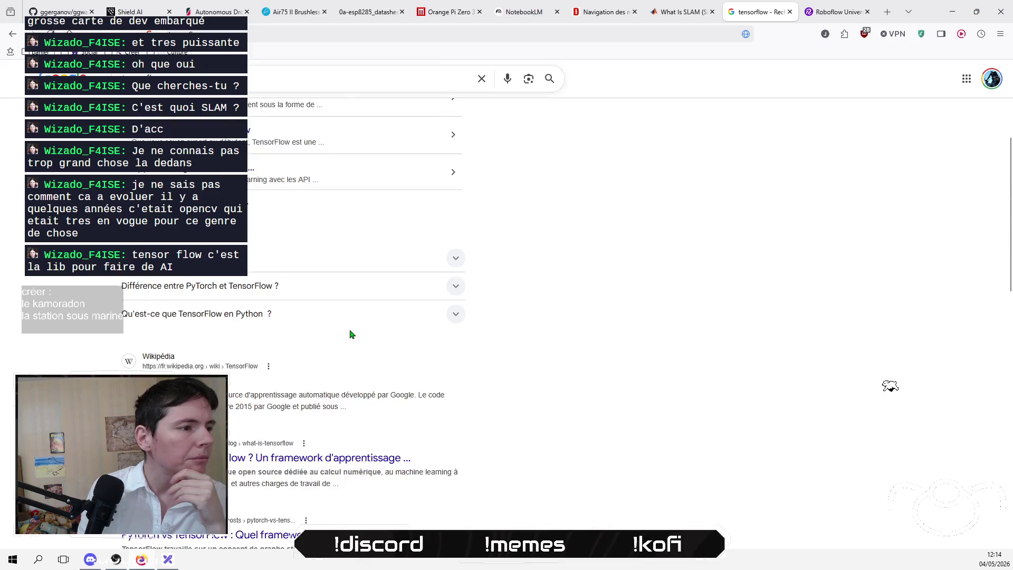
left_click(338, 86)
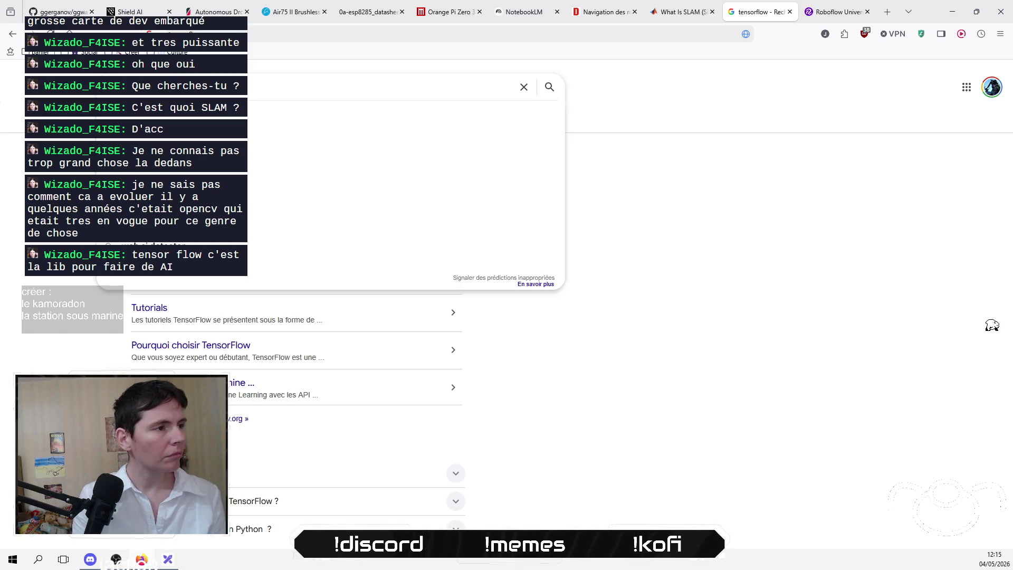
key("Return")
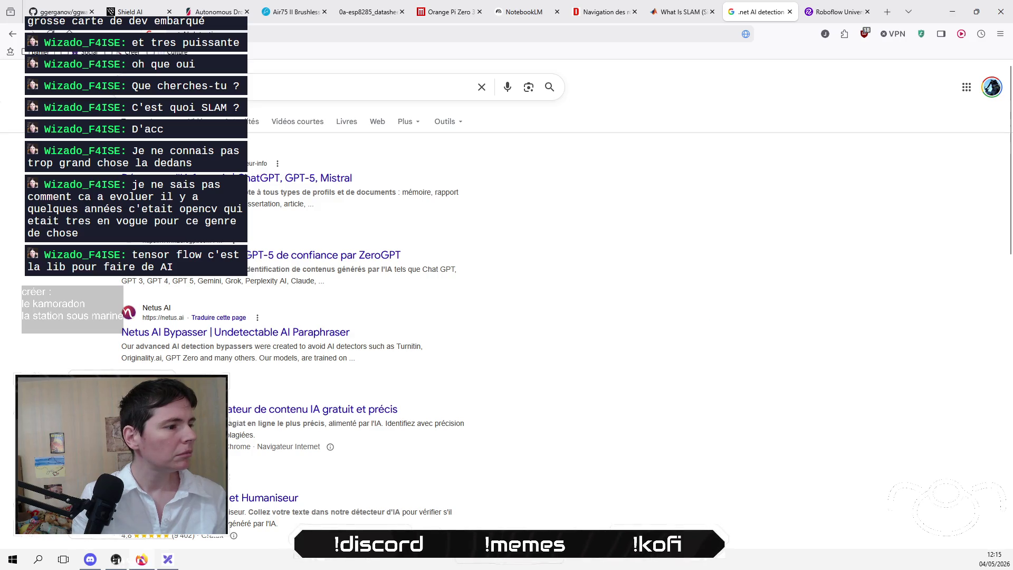
Step: Refine the search to .NET AI object detection and open the ML.NET ONNX tutorial in a new tab
left_click(212, 87)
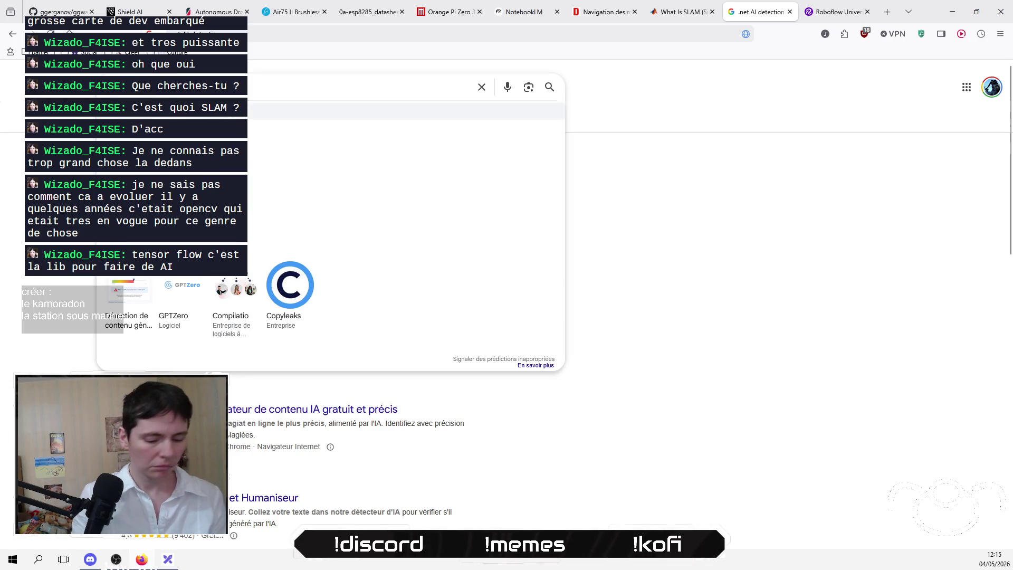
key("Return")
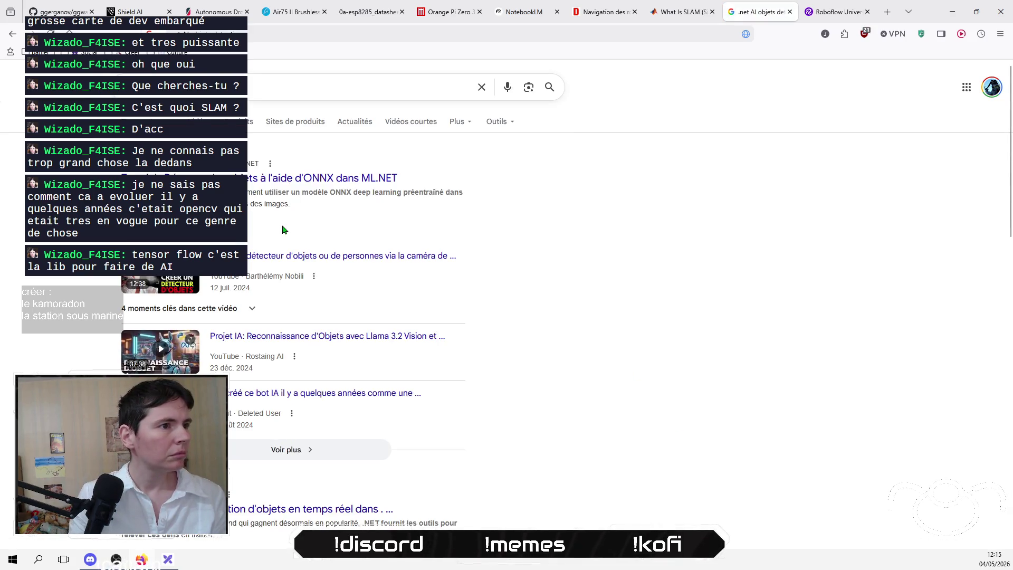
right_click(341, 181)
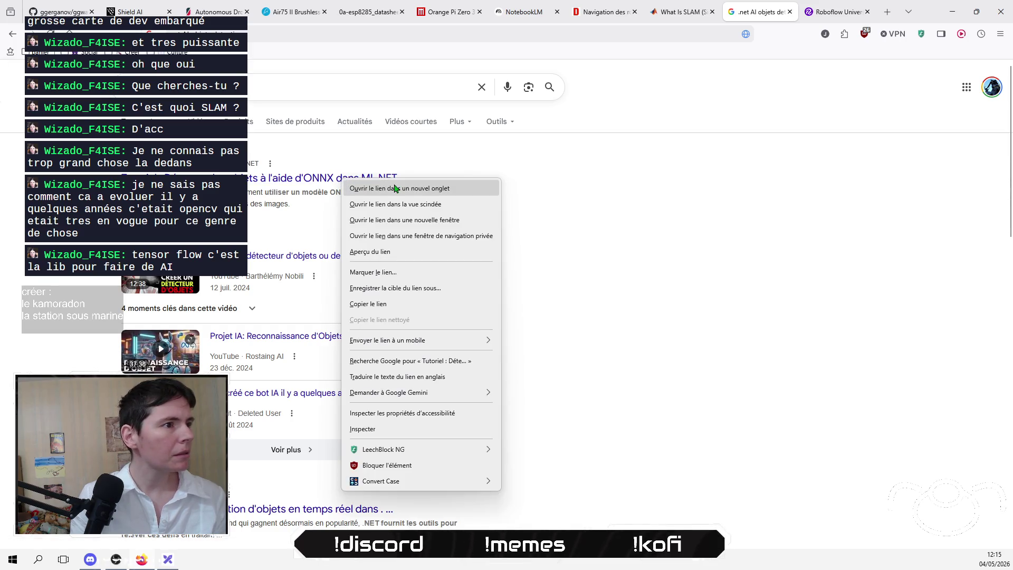
left_click(394, 188)
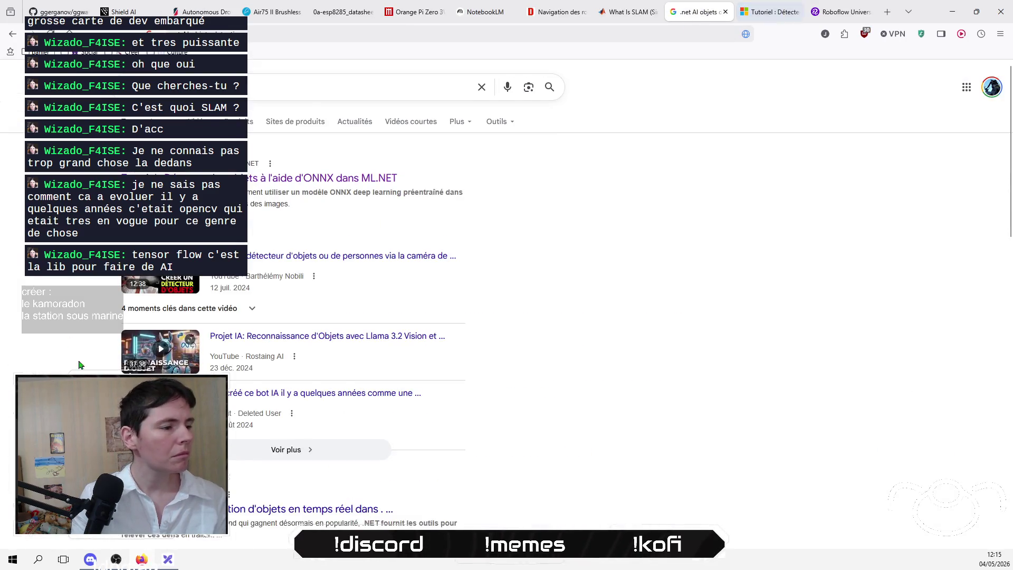
Step: Skim the remaining results, then switch to the ML.NET object-detection tutorial tab
scroll(94, 363, "down", 2)
scroll(94, 363, "down", 3)
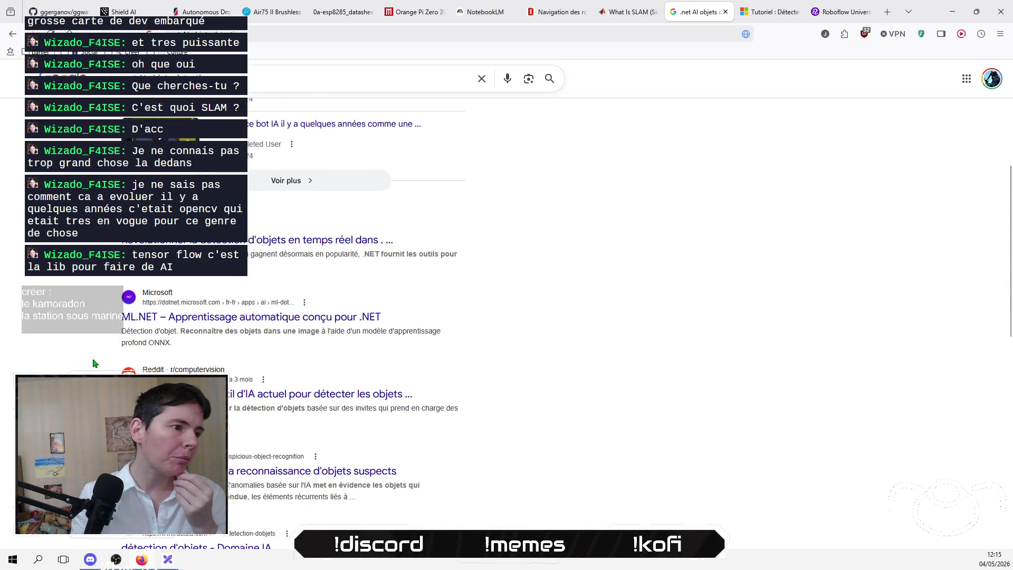
scroll(94, 363, "down", 4)
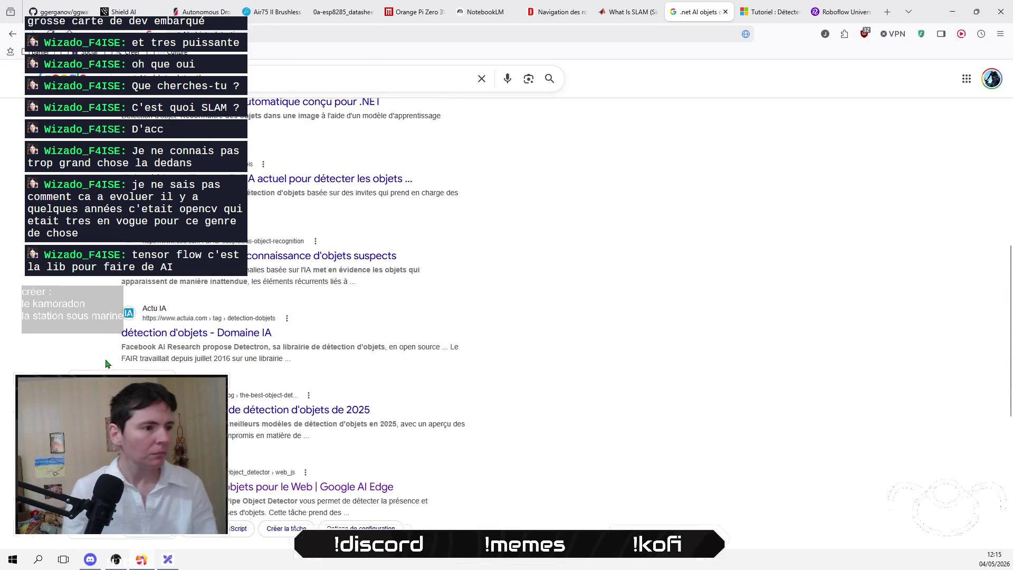
scroll(106, 364, "down", 3)
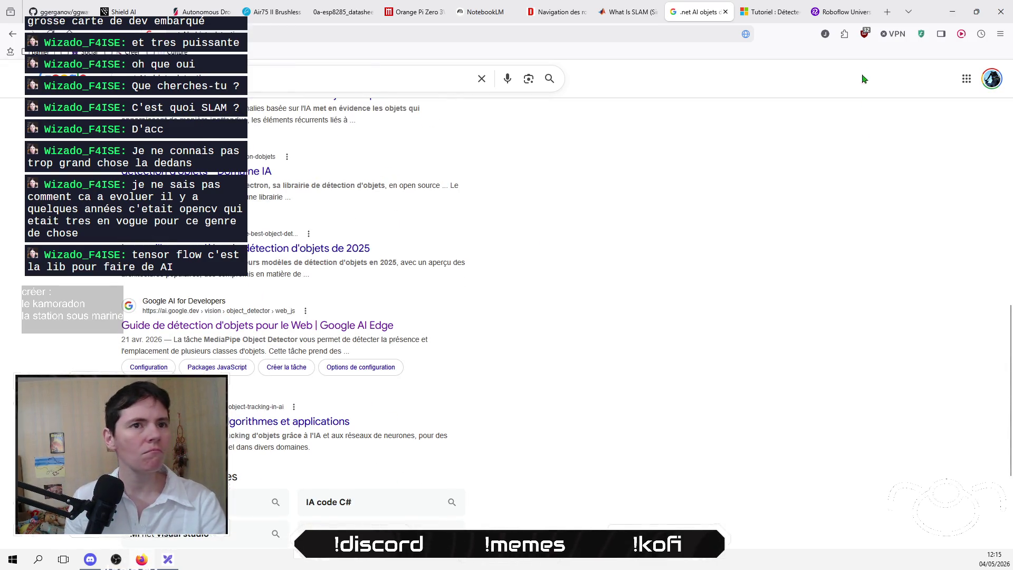
key("ctrl+Tab")
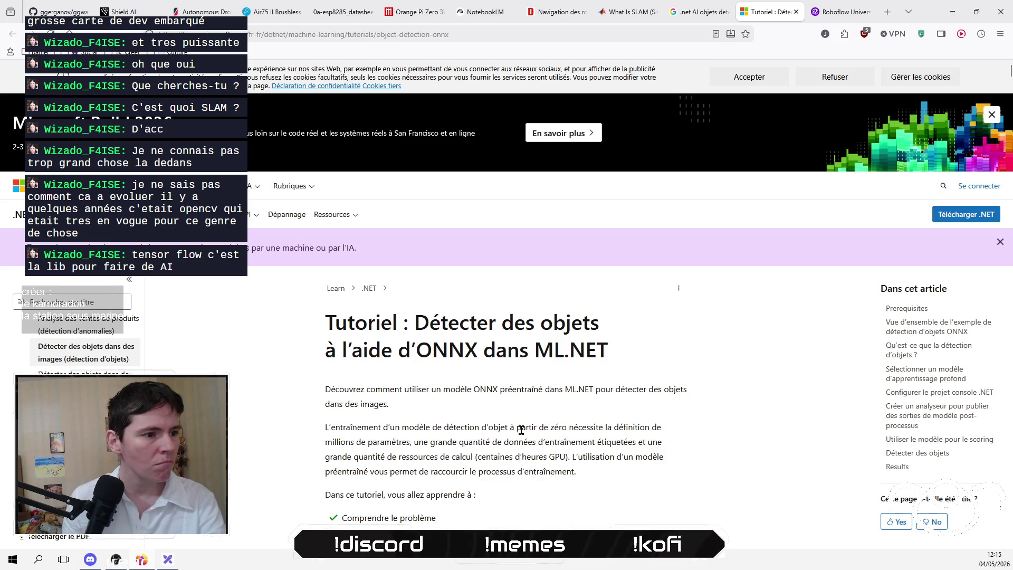
Step: Scroll the ONNX object-detection tutorial down toward 'Qu'est-ce qu'un modèle ONNX ?'
scroll(486, 411, "down", 2)
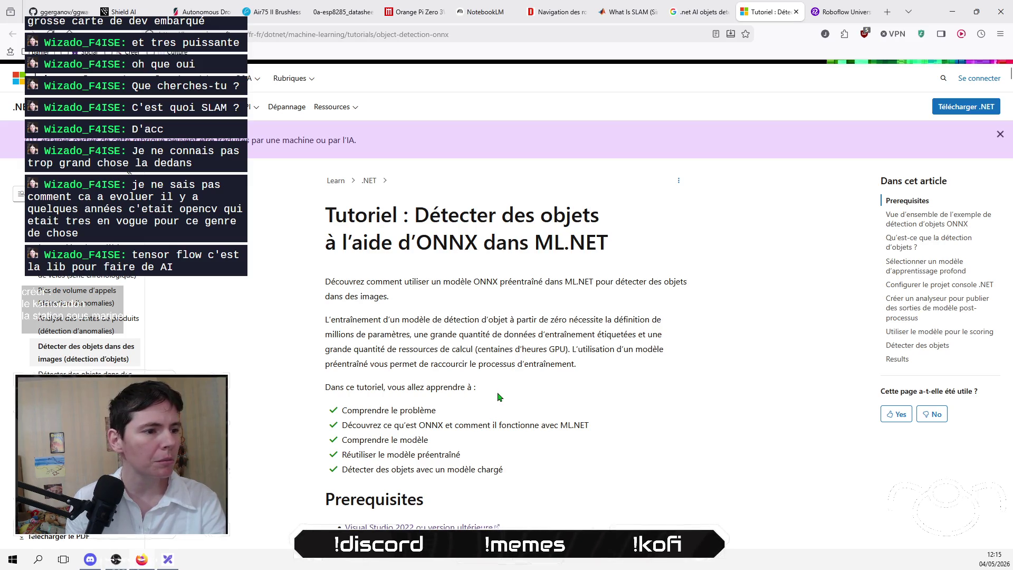
scroll(499, 393, "down", 2)
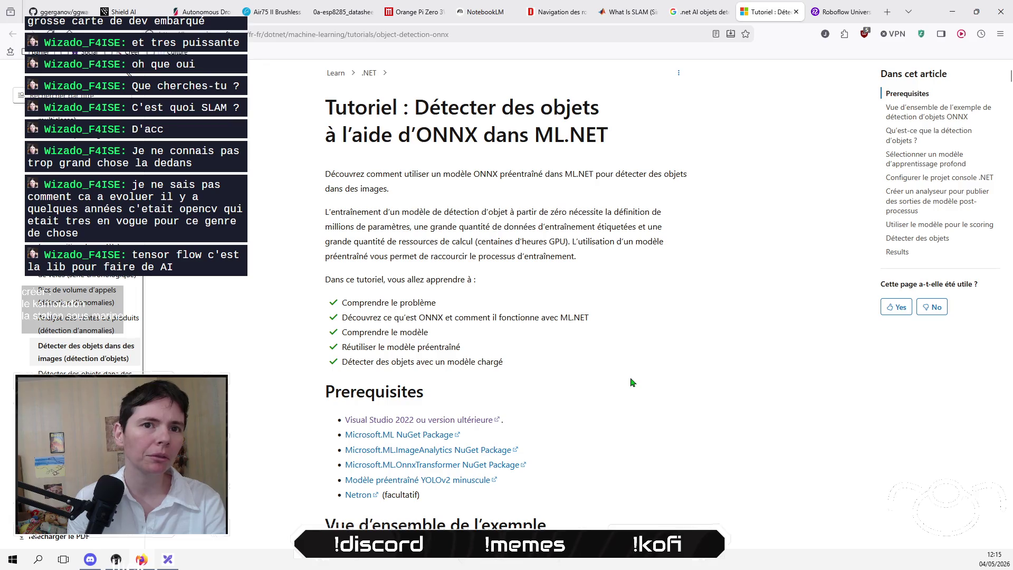
scroll(633, 380, "down", 7)
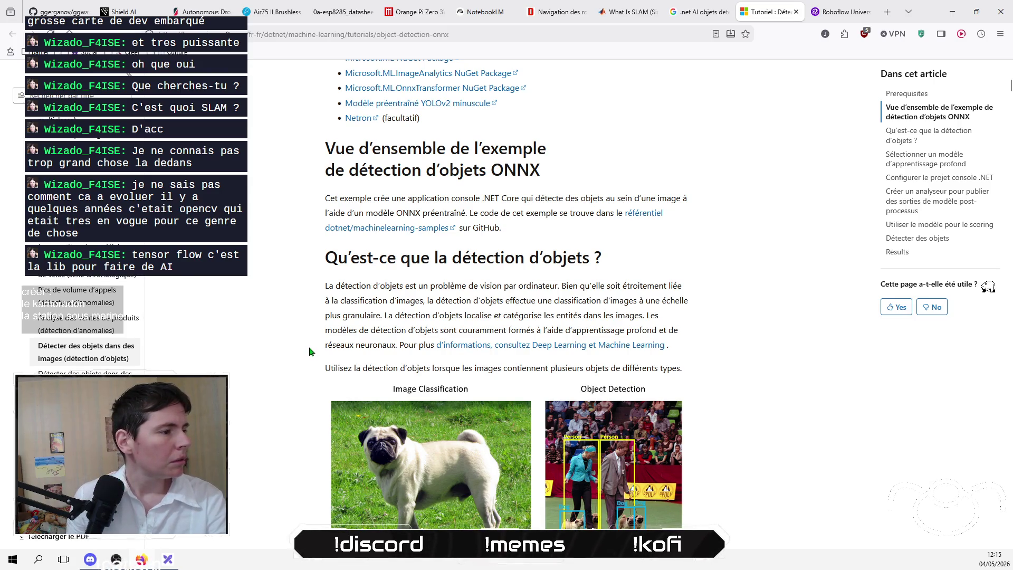
scroll(311, 353, "down", 8)
scroll(311, 353, "down", 5)
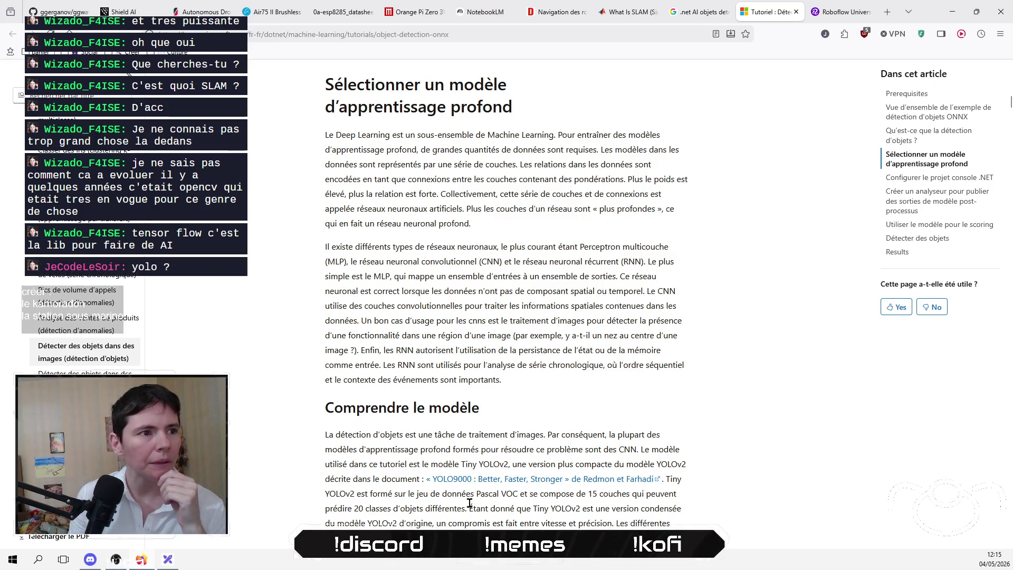
scroll(776, 335, "up", 3)
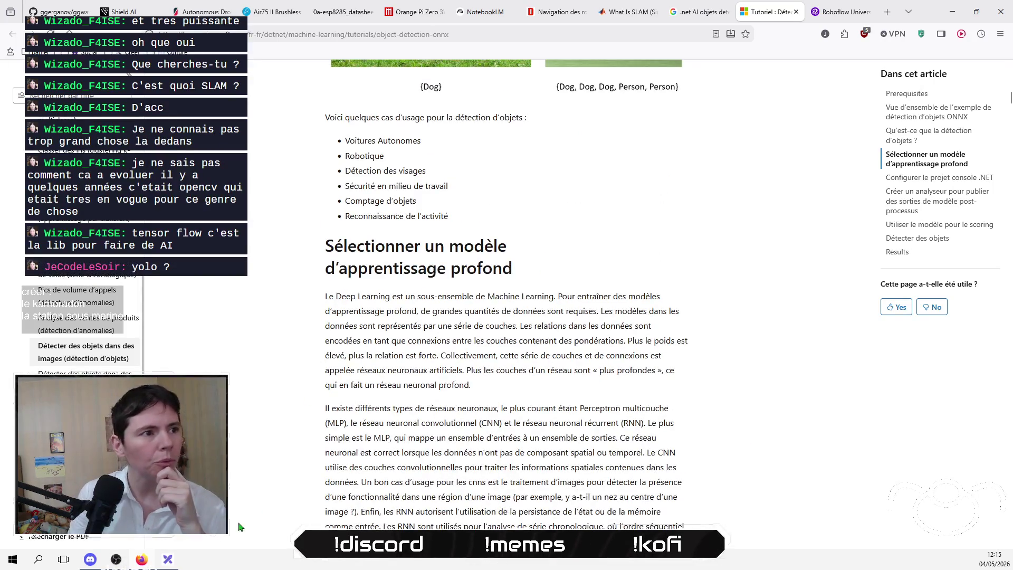
scroll(240, 527, "up", 4)
scroll(305, 508, "down", 2)
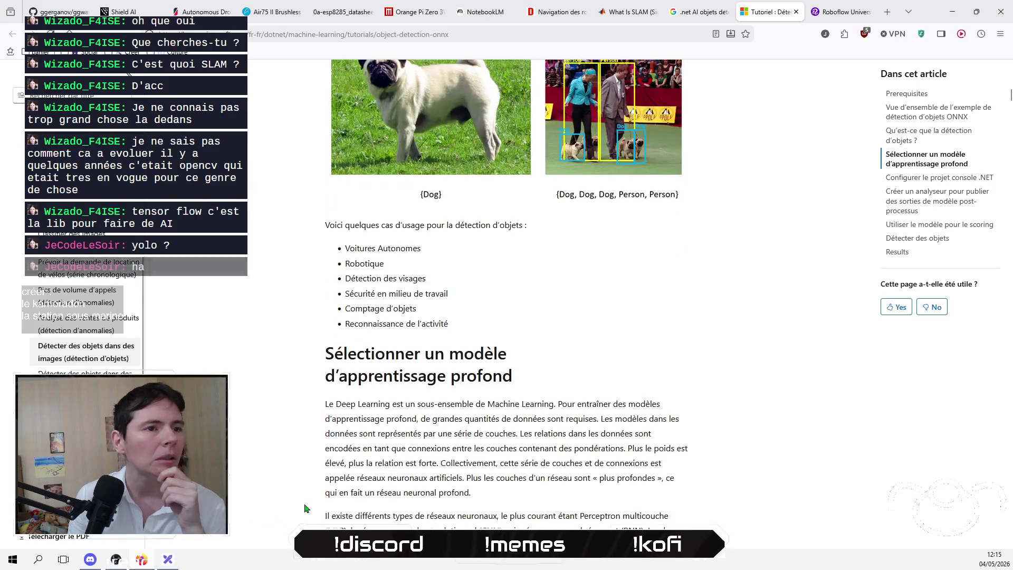
scroll(306, 509, "down", 10)
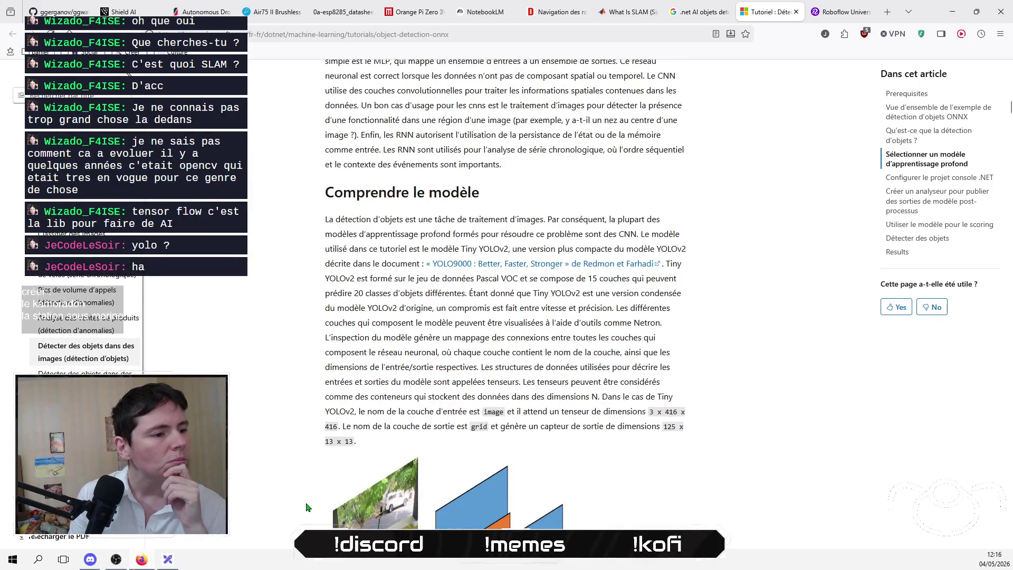
scroll(310, 451, "down", 3)
scroll(309, 451, "down", 1)
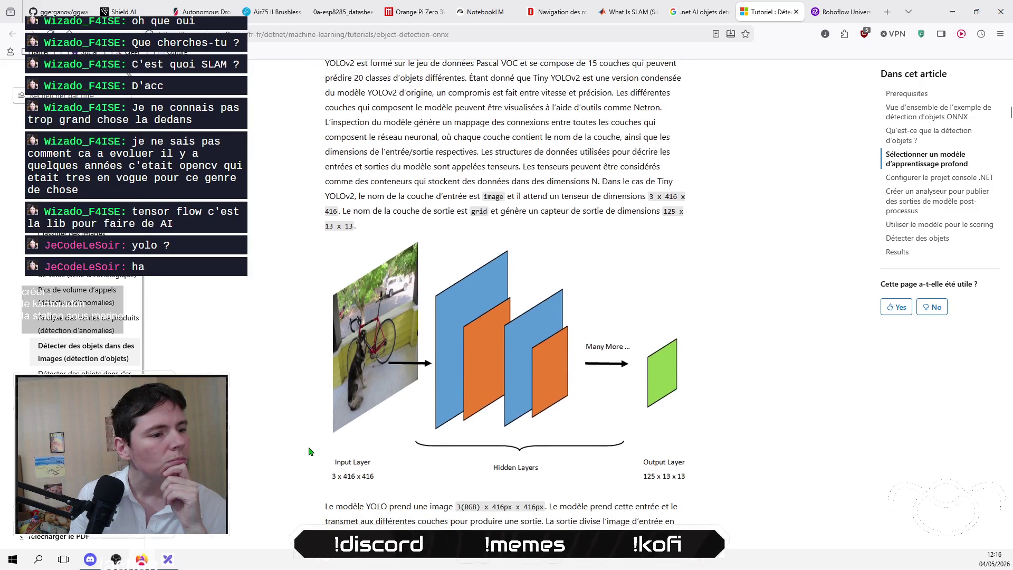
scroll(314, 448, "up", 6)
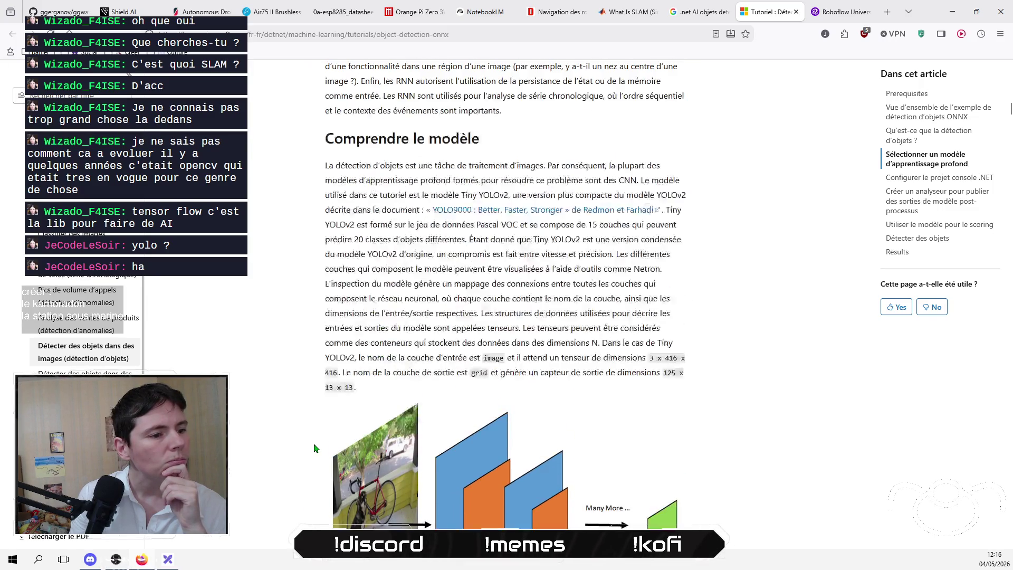
scroll(314, 448, "down", 7)
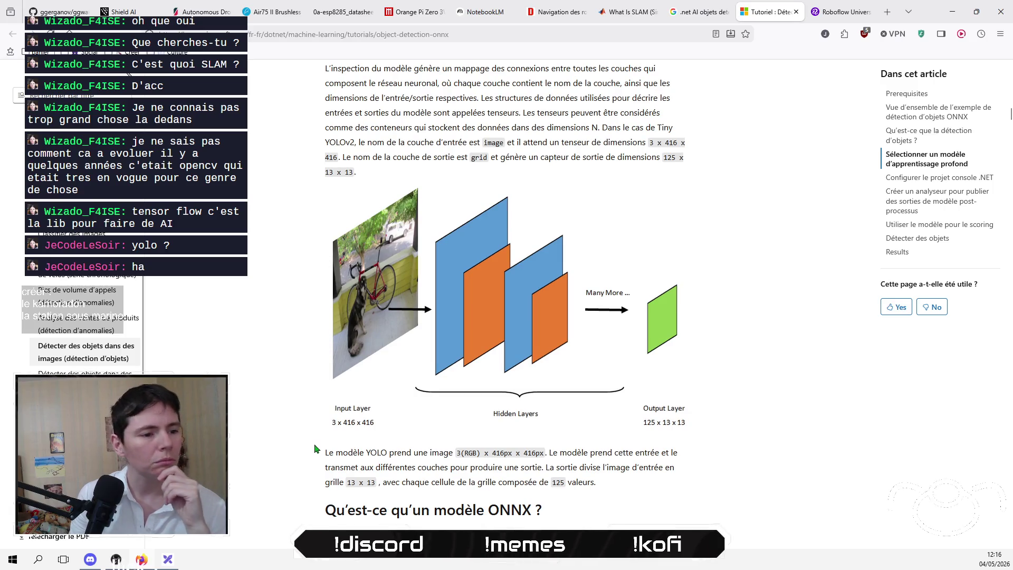
scroll(315, 448, "down", 4)
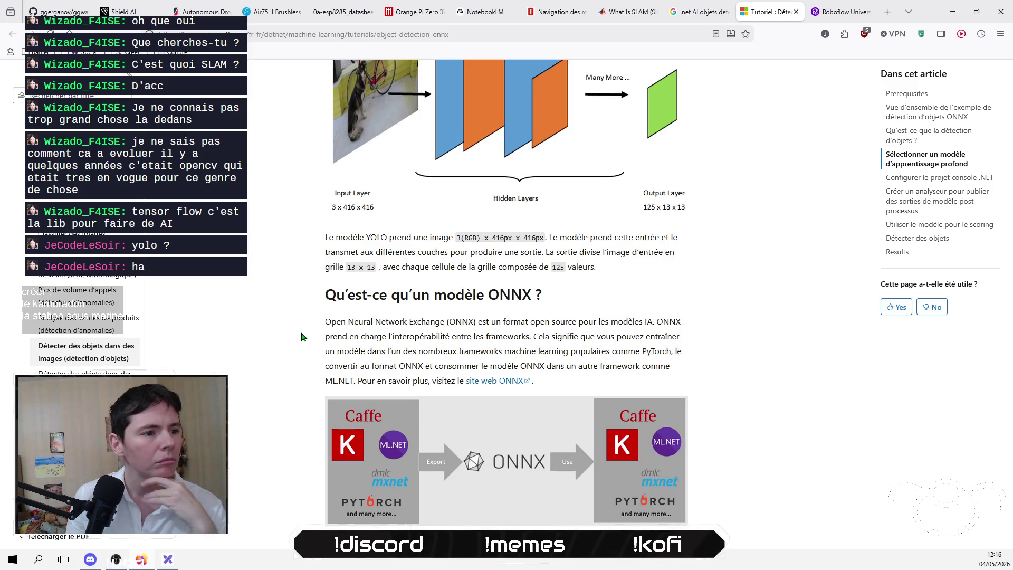
Step: Open the 'site web ONNX' link in a new tab
scroll(304, 337, "down", 2)
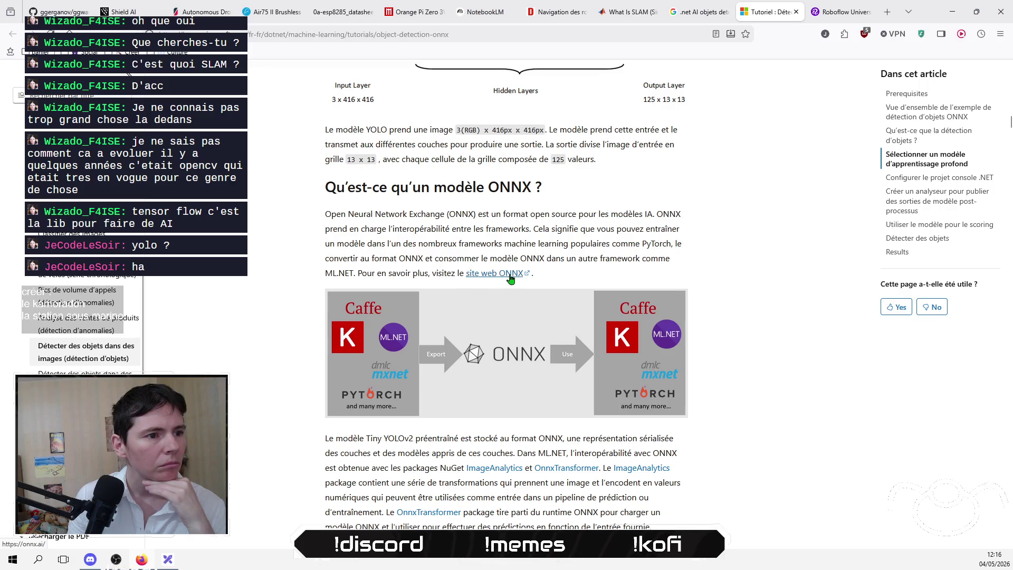
right_click(511, 278)
left_click(534, 267)
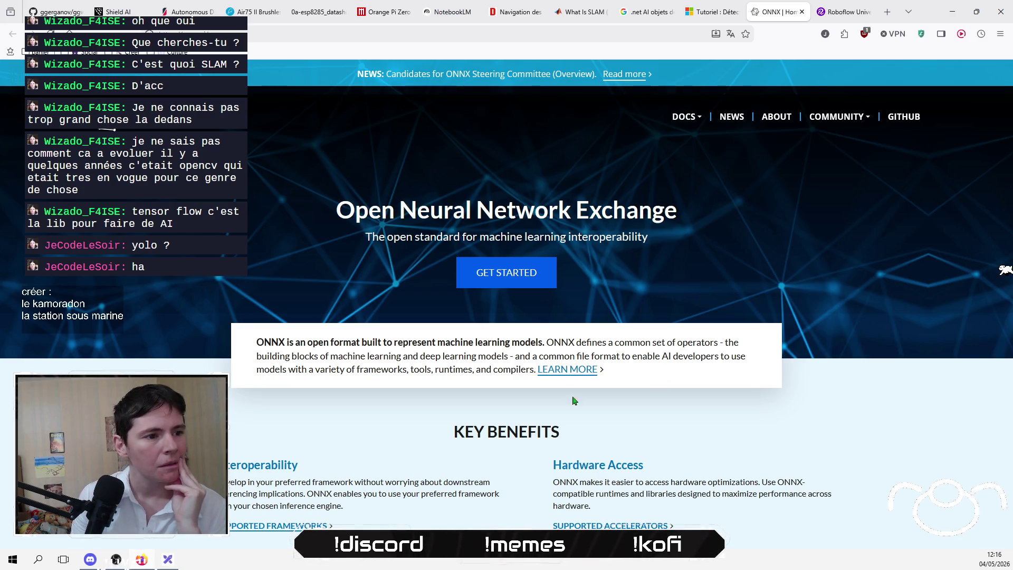
Step: Skim down through the ONNX homepage
scroll(573, 401, "down", 3)
scroll(973, 260, "down", 3)
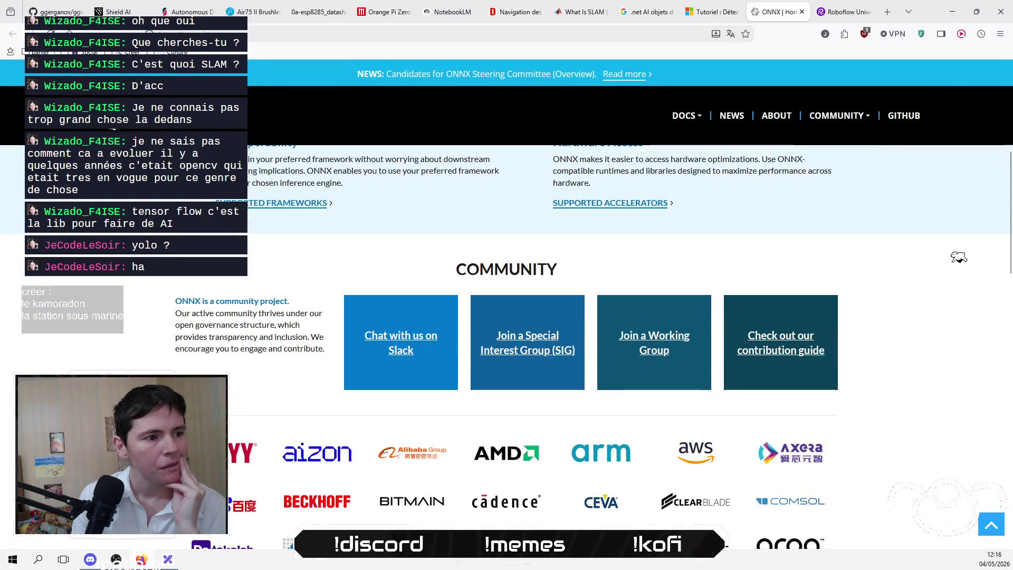
scroll(944, 255, "down", 2)
scroll(929, 249, "down", 1)
scroll(918, 246, "down", 1)
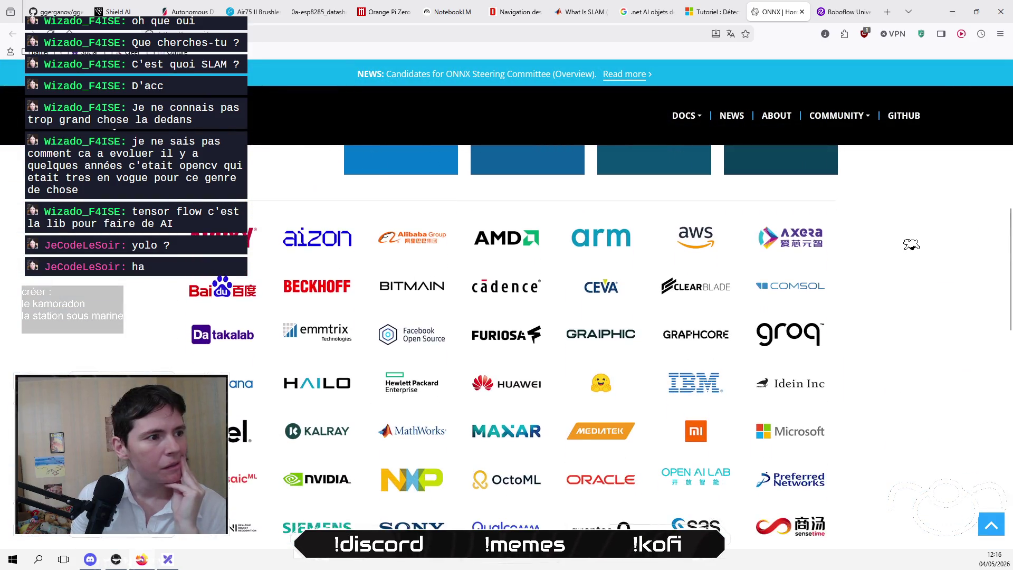
scroll(905, 245, "down", 2)
scroll(877, 235, "down", 2)
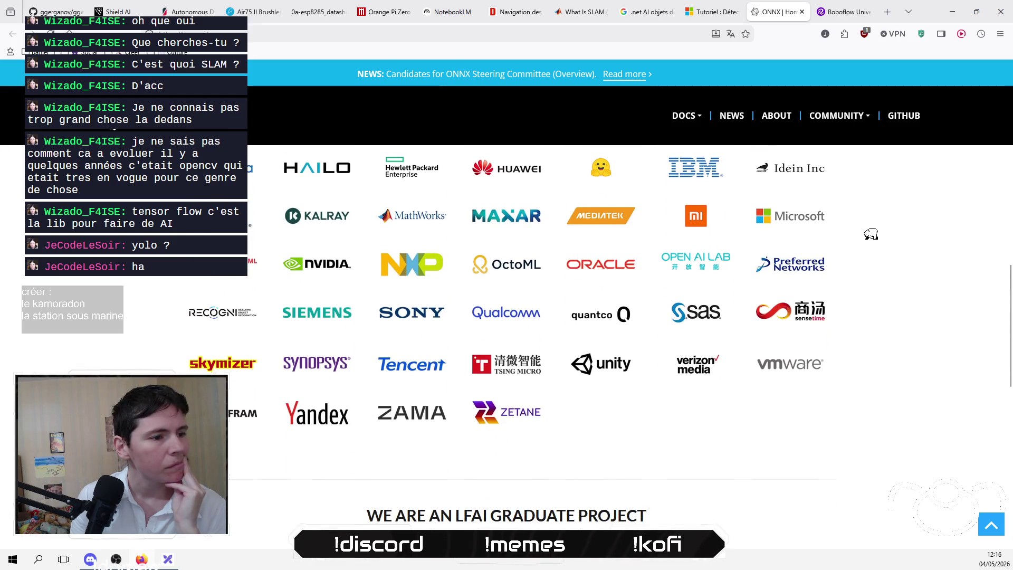
scroll(855, 229, "down", 3)
scroll(839, 226, "down", 4)
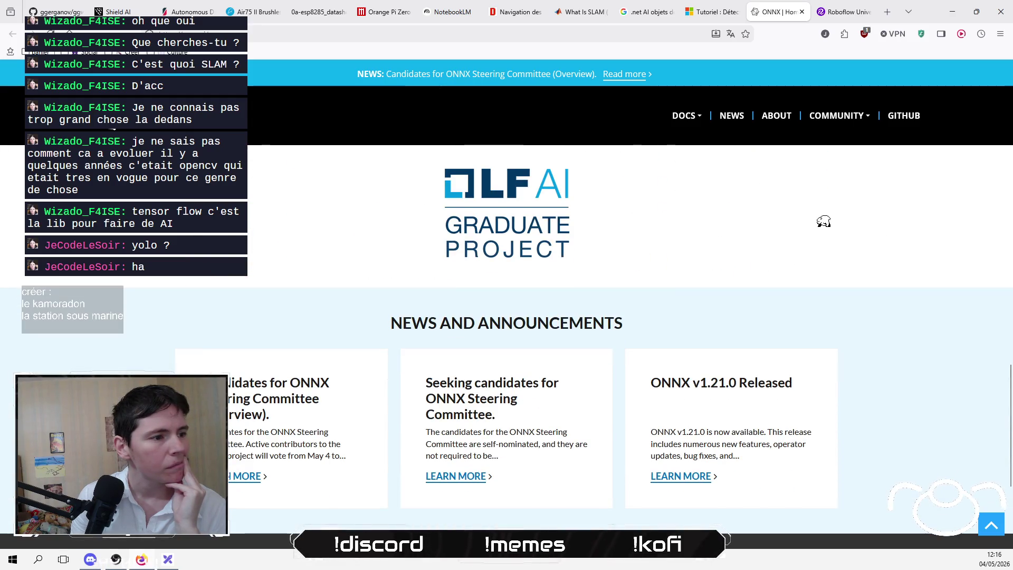
scroll(807, 216, "up", 6)
scroll(776, 208, "up", 5)
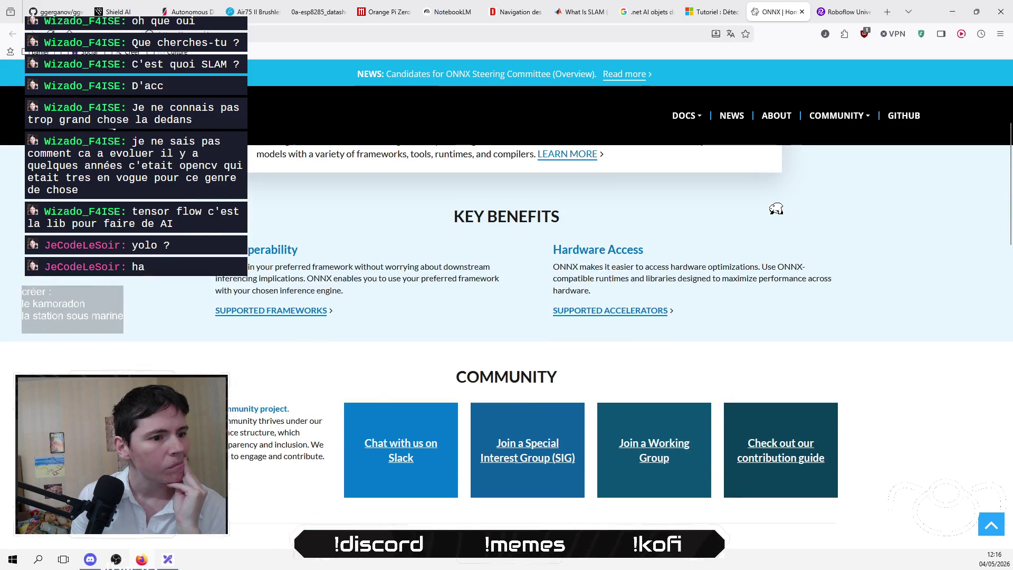
scroll(769, 206, "down", 5)
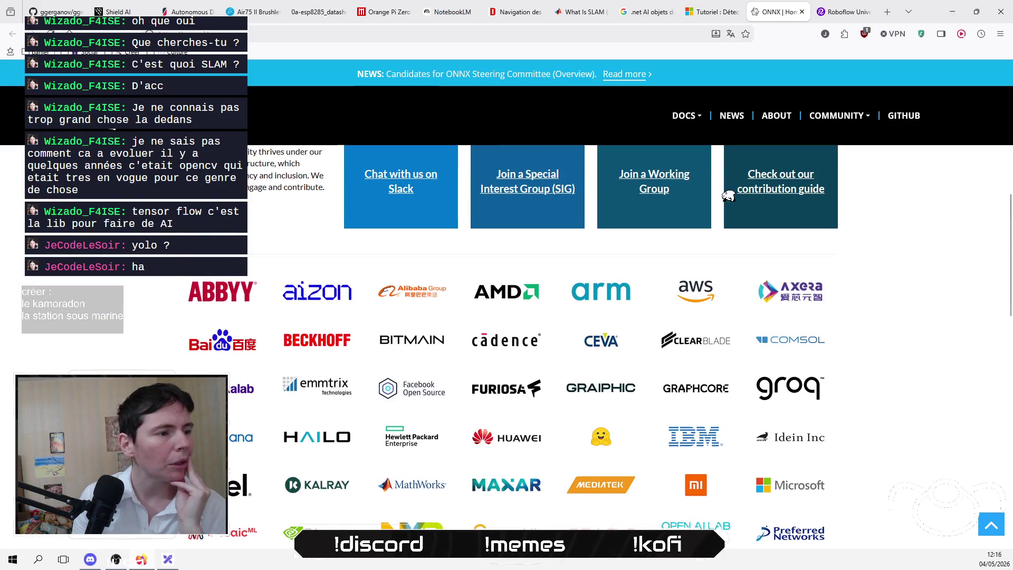
Step: Scroll back up and return to the Microsoft Learn Tutoriel tab
scroll(728, 194, "up", 5)
scroll(697, 187, "up", 3)
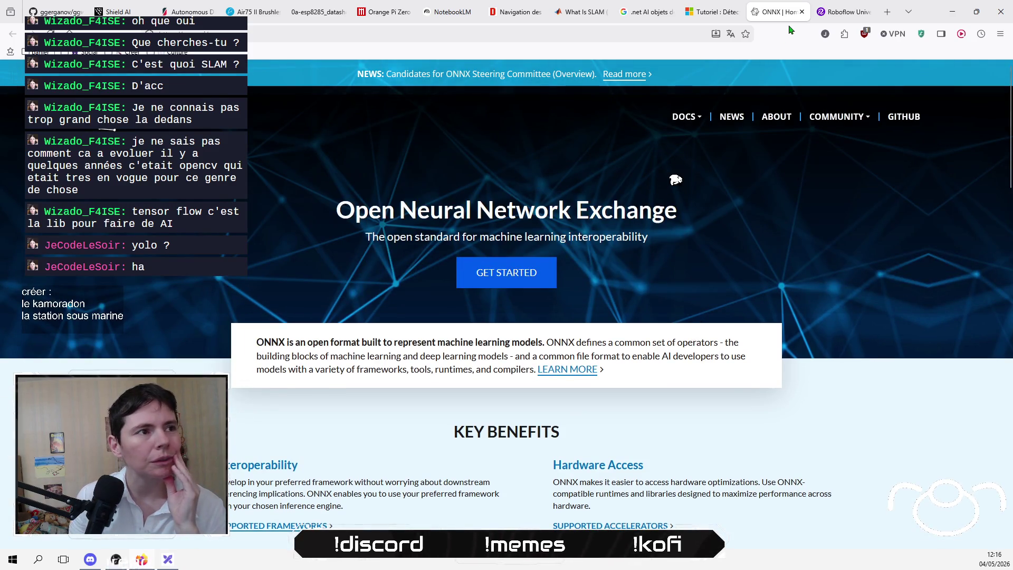
left_click(713, 12)
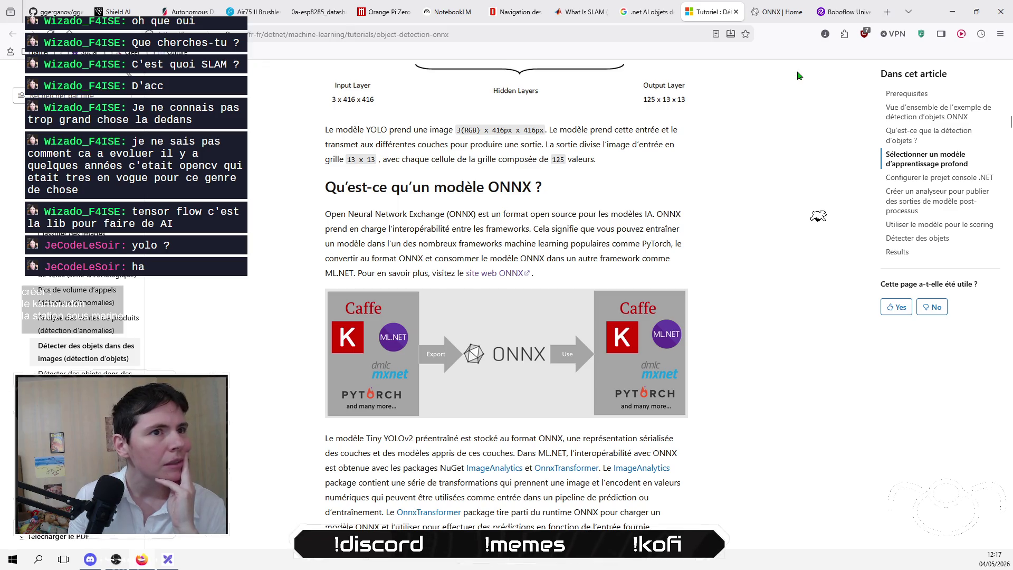
Step: Jump to the tutorial's 'Vue d'ensemble', return to the ONNX section, and bring up the Tutoriel tab's options
left_click(929, 112)
scroll(507, 295, "up", 10)
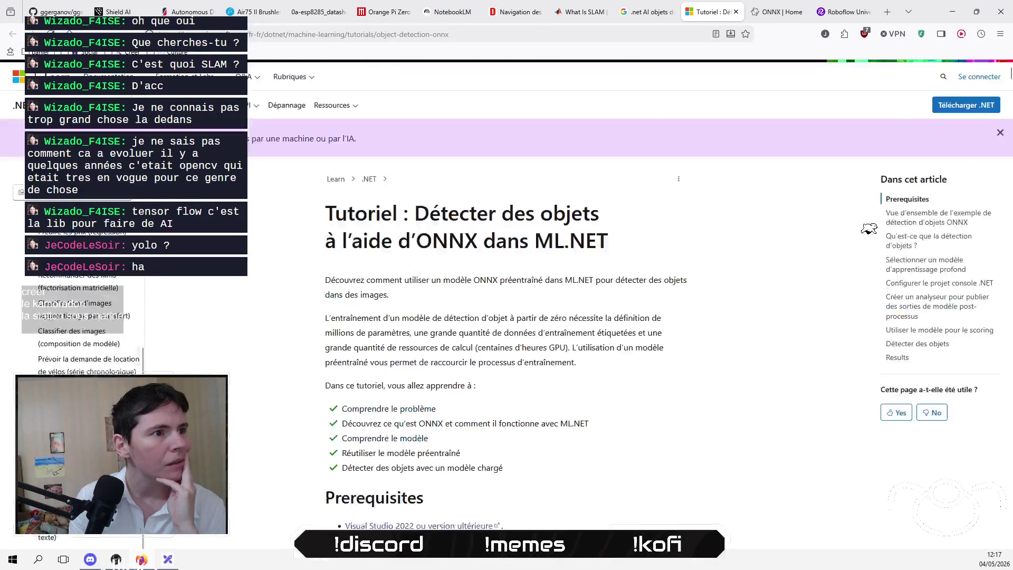
scroll(506, 296, "down", 5)
scroll(247, 214, "down", 20)
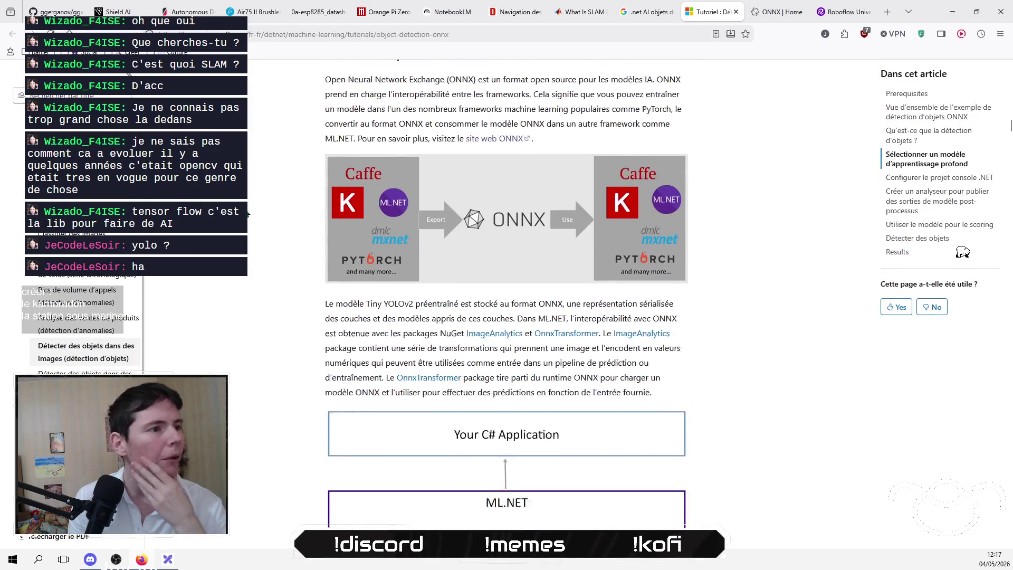
scroll(358, 275, "up", 1)
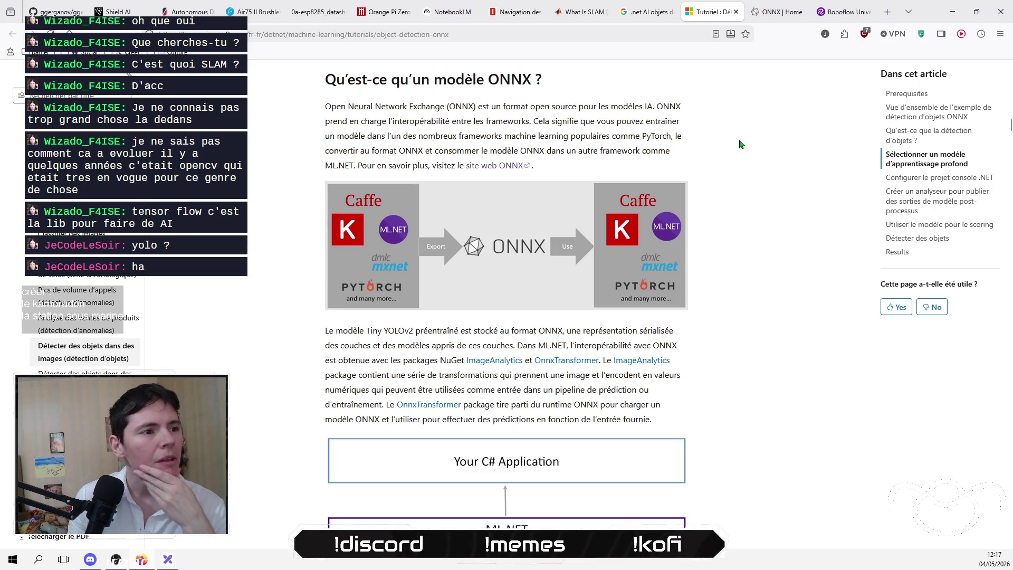
right_click(706, 16)
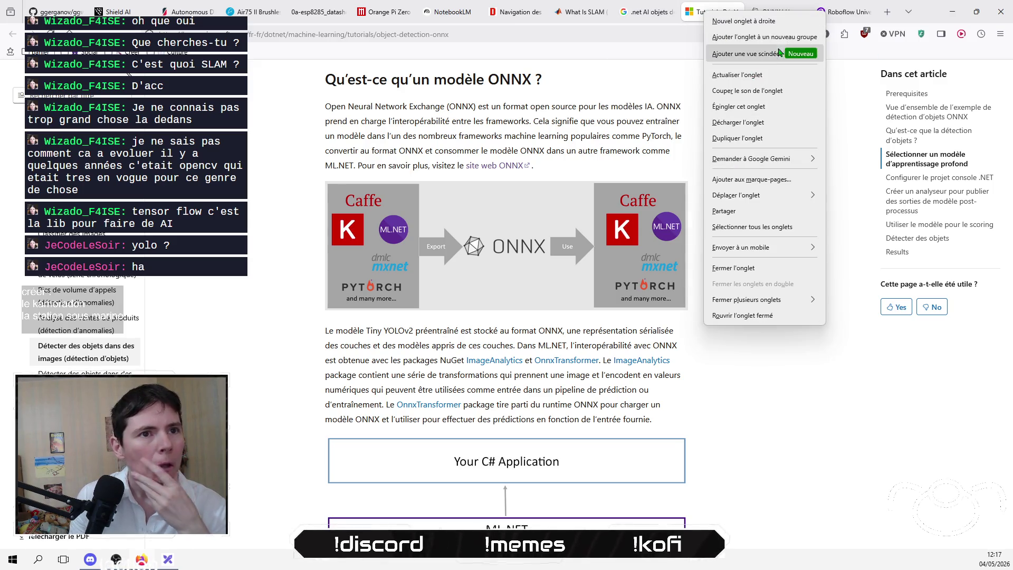
Step: Show the Google tab in split view beside the tutorial and search '.mxnet objet detection'
left_click(777, 54)
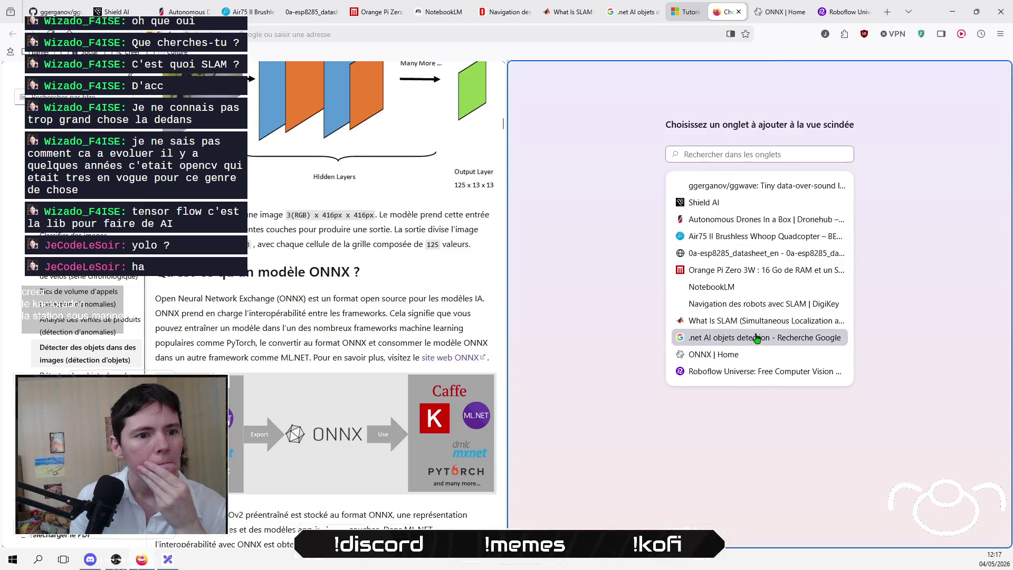
left_click(744, 338)
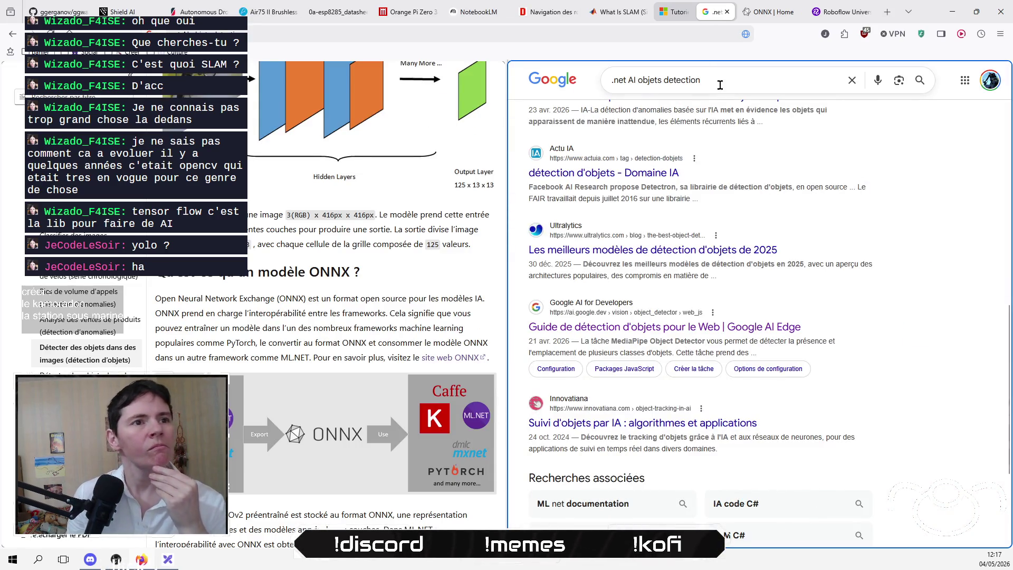
left_click_drag(719, 83, 614, 86)
type(".mxnet")
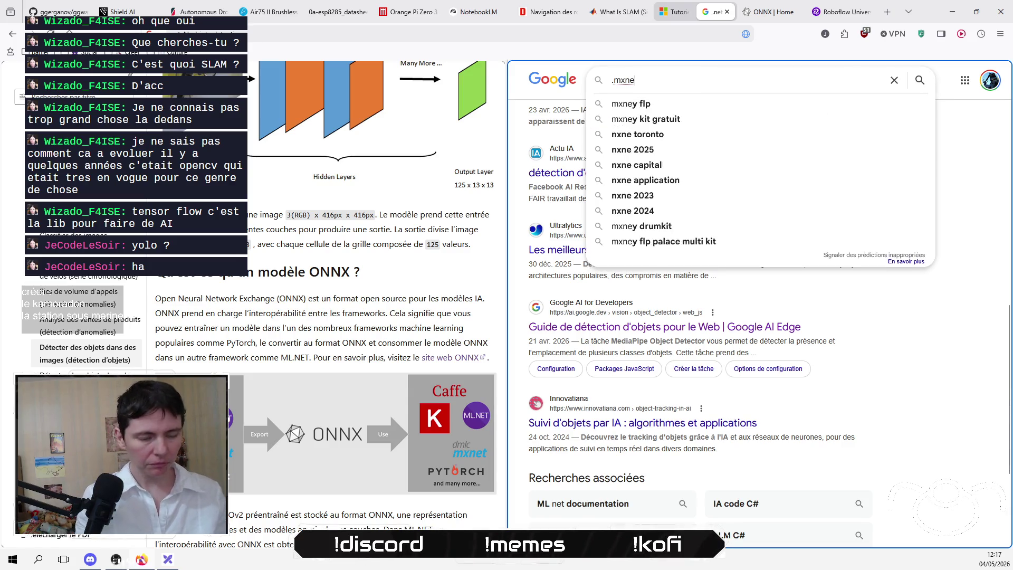
key("Return")
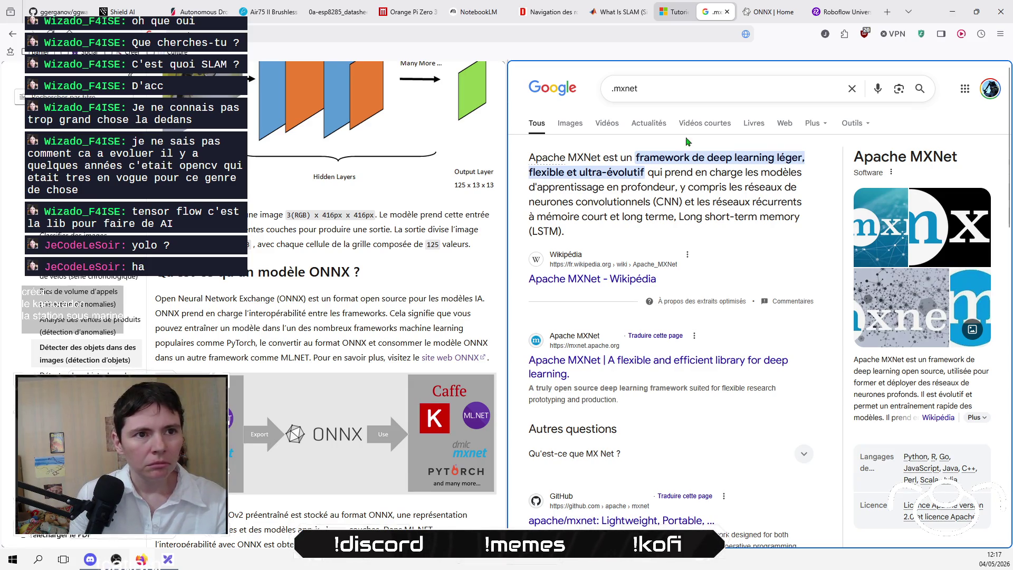
left_click(673, 90)
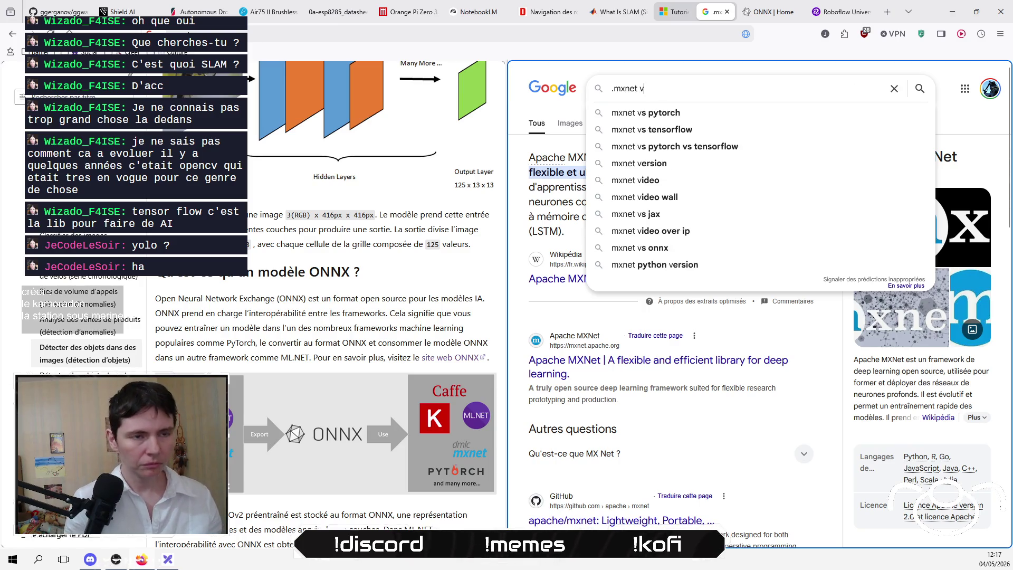
type("ovjet")
key("BackSpace")
key("BackSpace")
key("BackSpace")
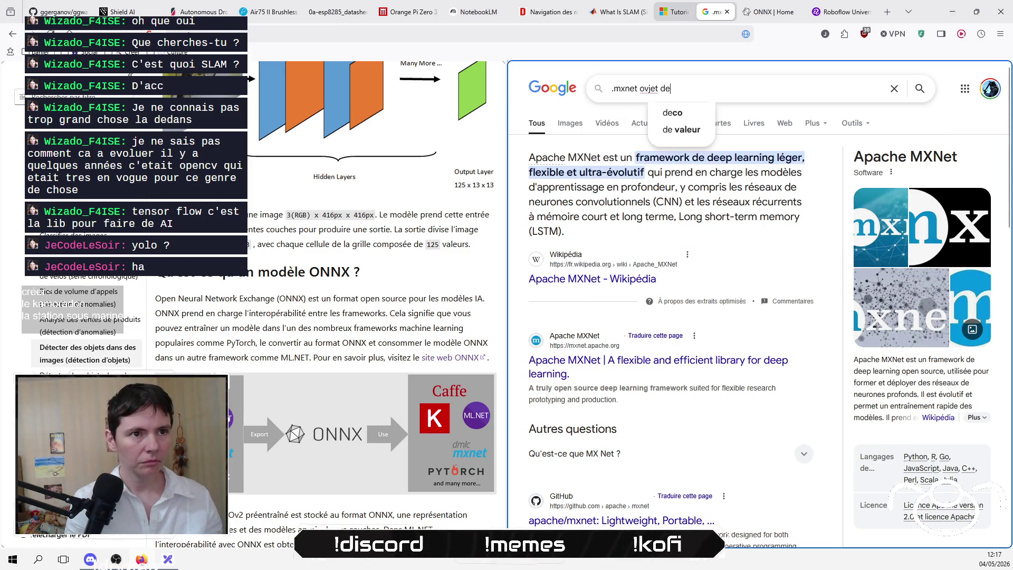
type("bj")
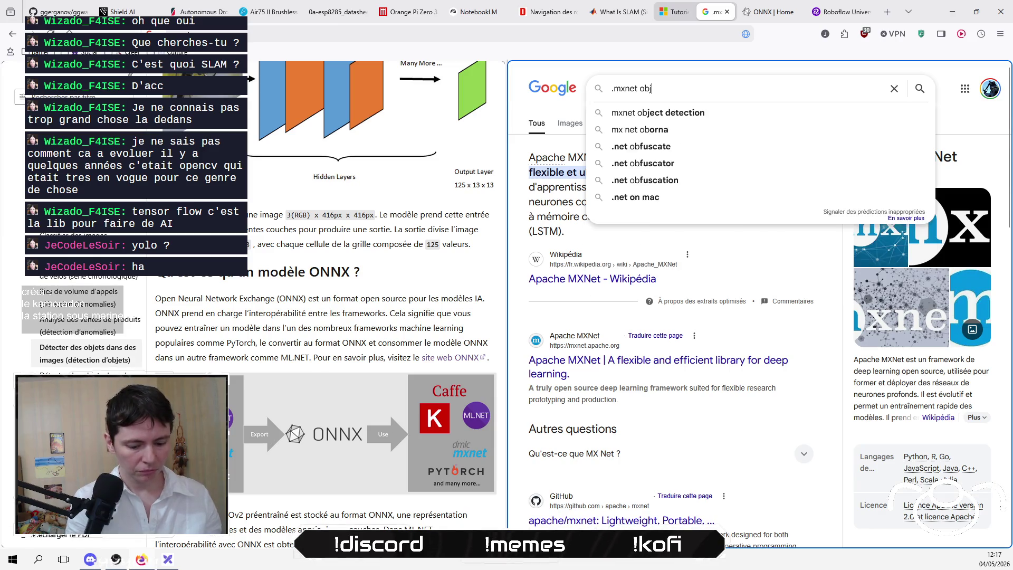
type("et detection")
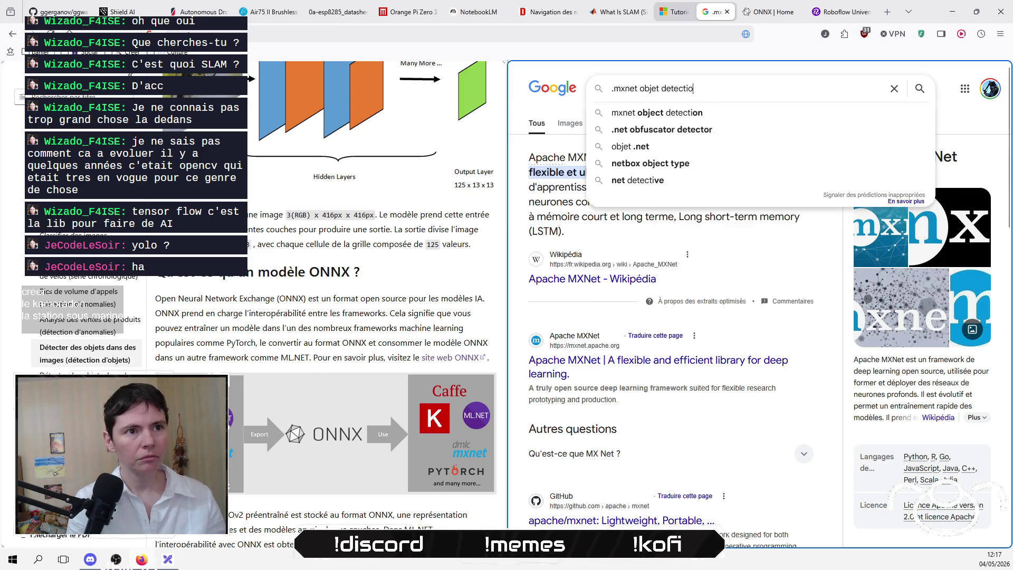
key("Return")
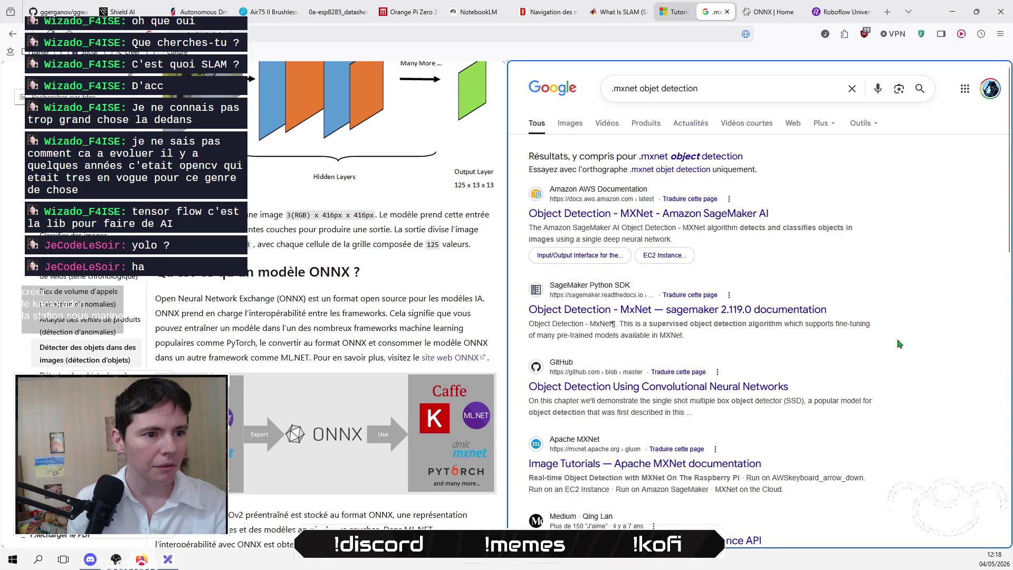
Step: Skim the MXNet search results, then close the Google tab so only the tutorial remains
scroll(899, 343, "down", 4)
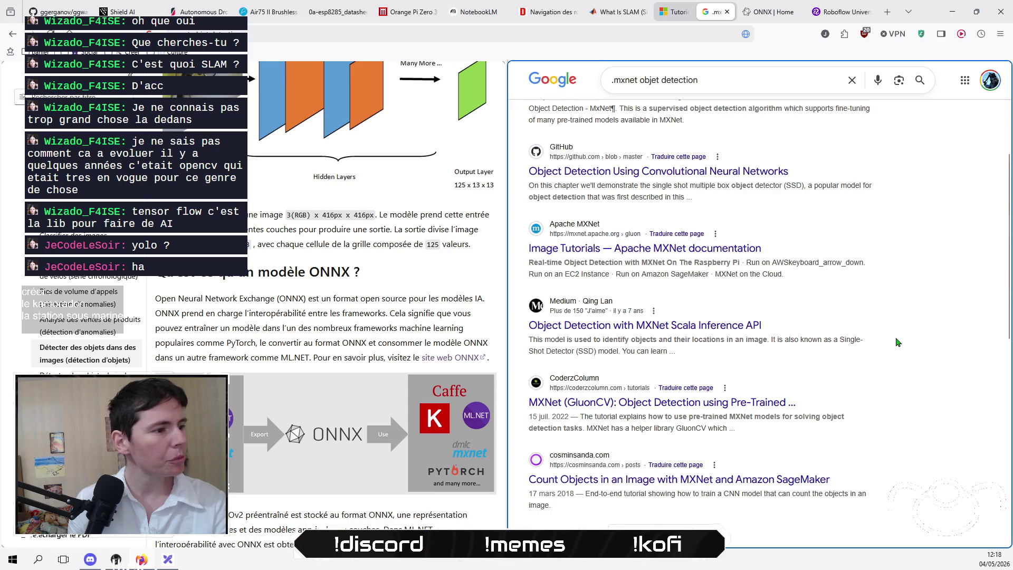
scroll(898, 341, "down", 2)
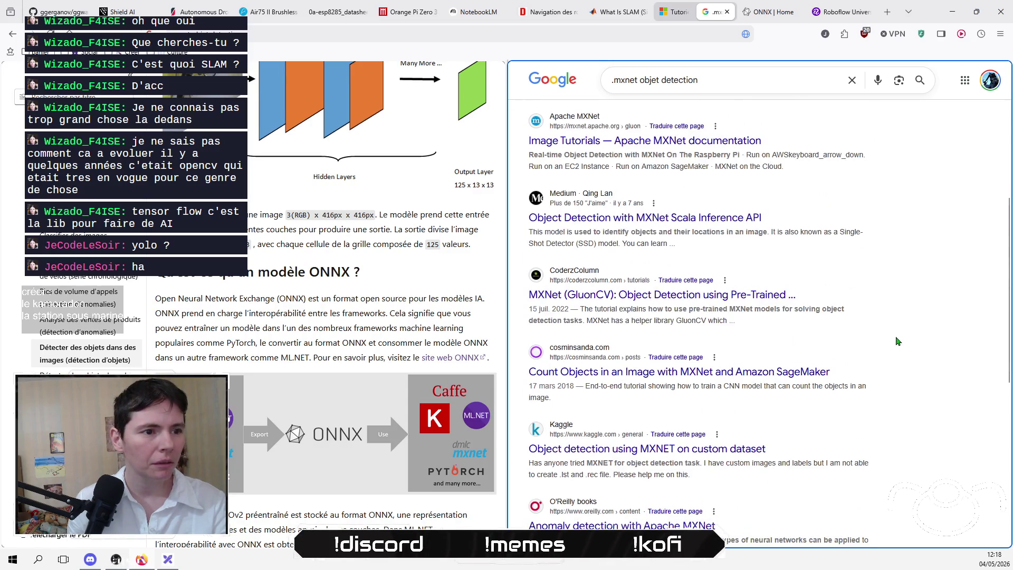
scroll(899, 341, "down", 2)
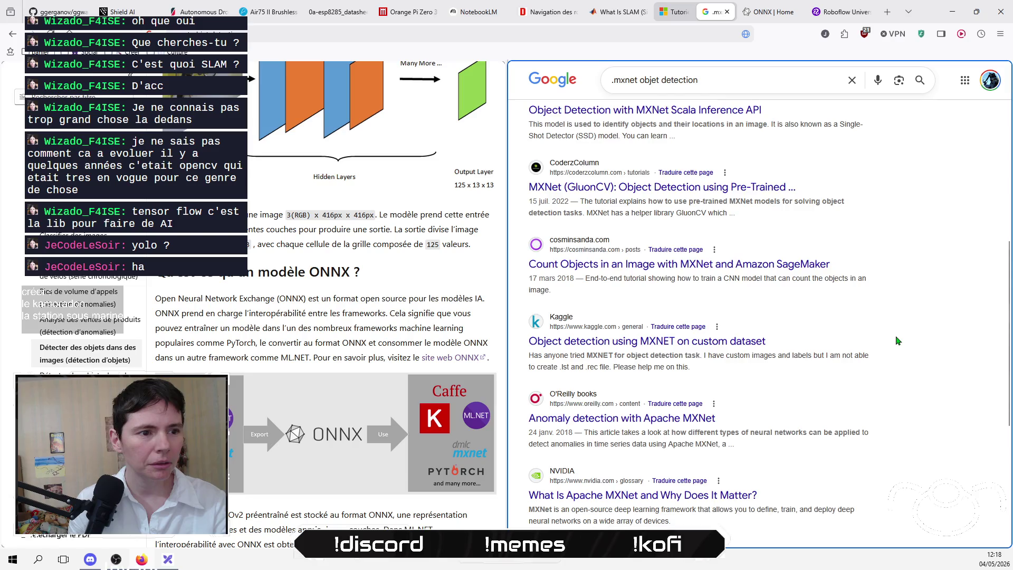
scroll(899, 341, "down", 1)
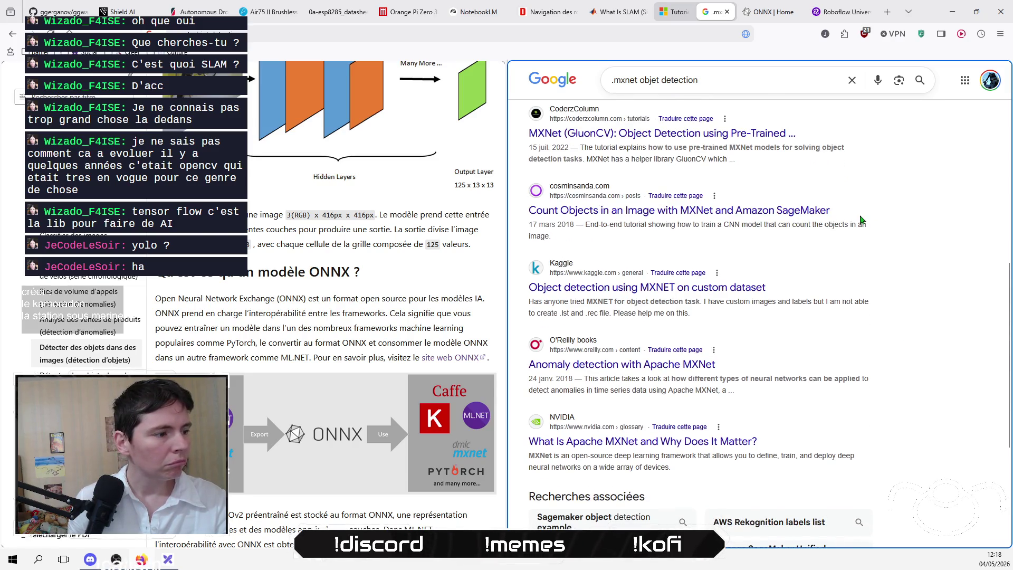
scroll(861, 219, "down", 1)
scroll(862, 220, "up", 8)
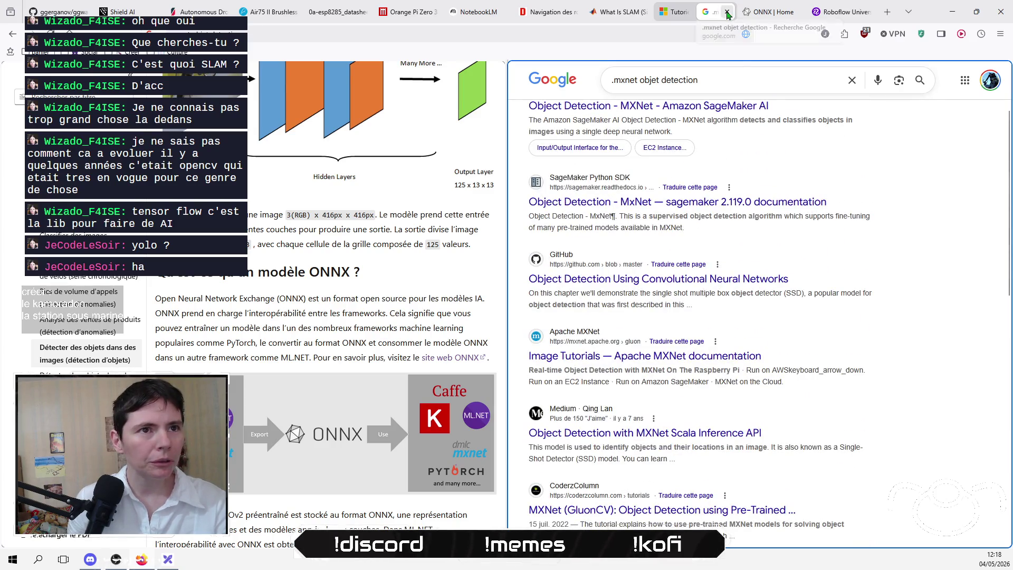
left_click(727, 12)
left_click(696, 14)
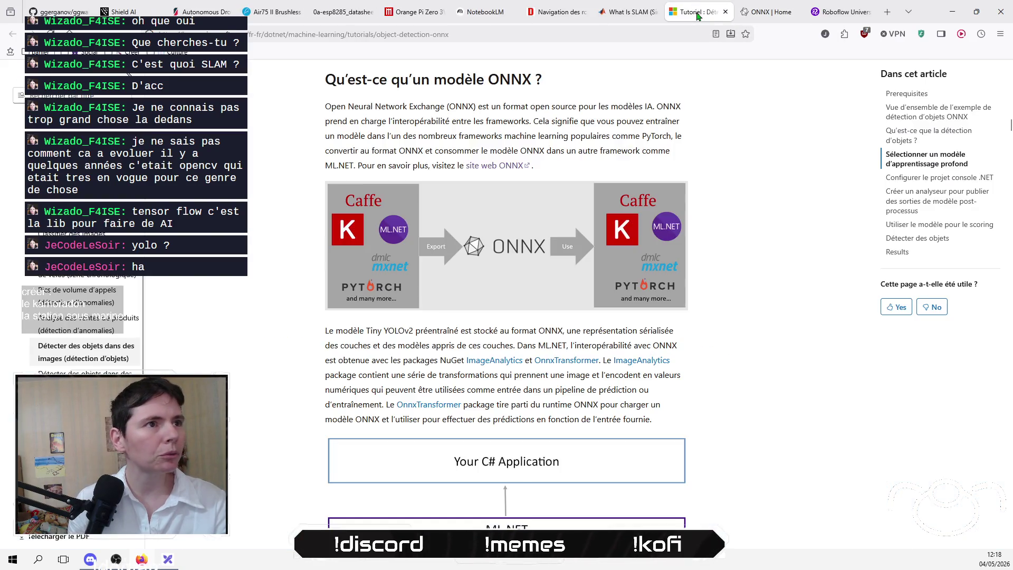
scroll(285, 330, "down", 5)
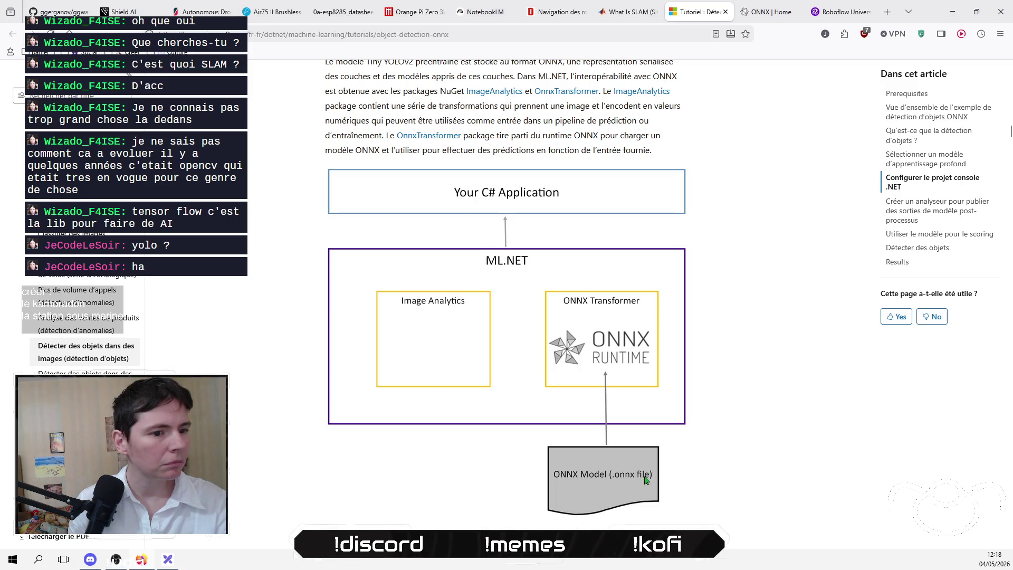
scroll(611, 373, "down", 1)
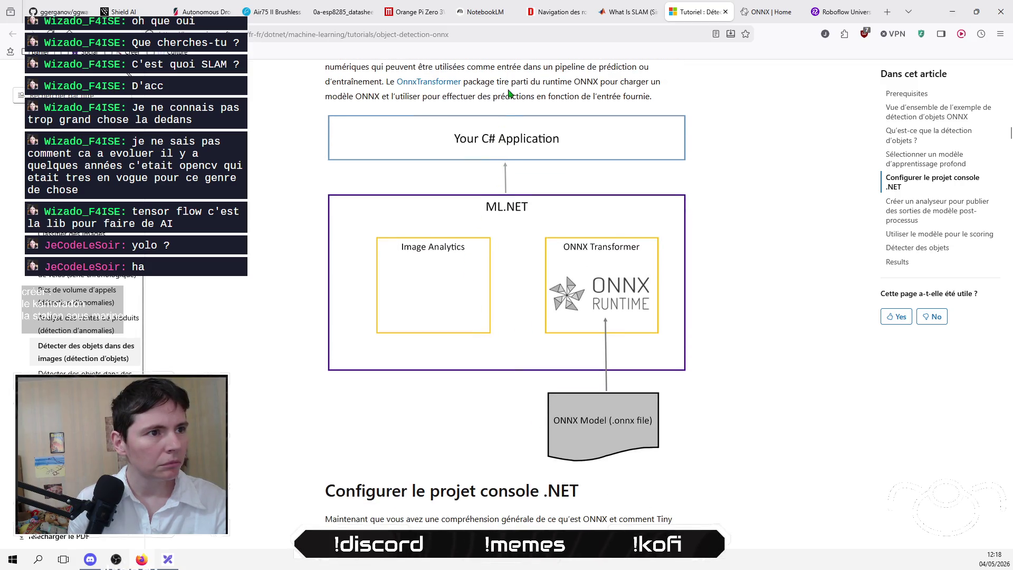
scroll(252, 320, "down", 3)
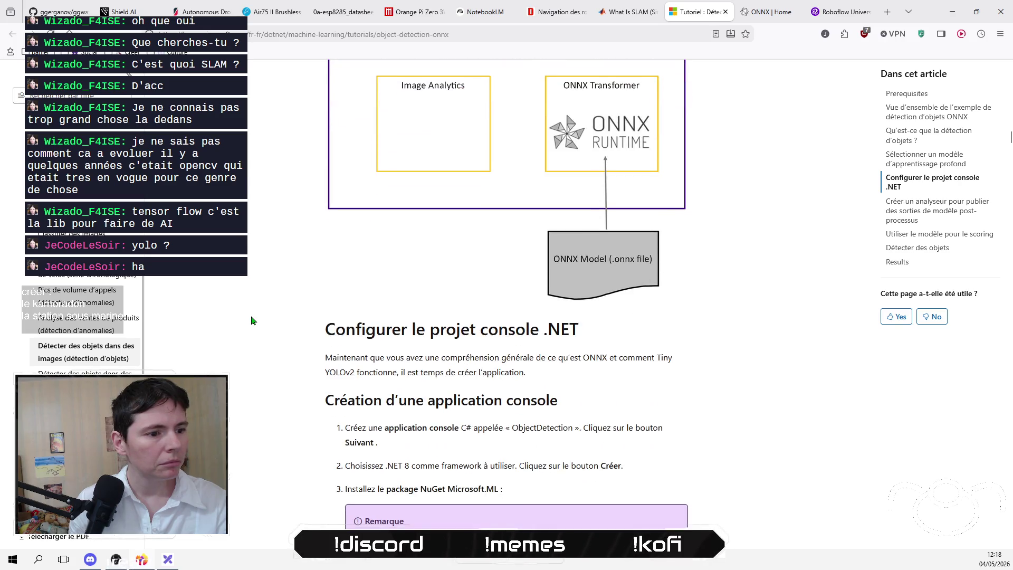
scroll(251, 320, "up", 10)
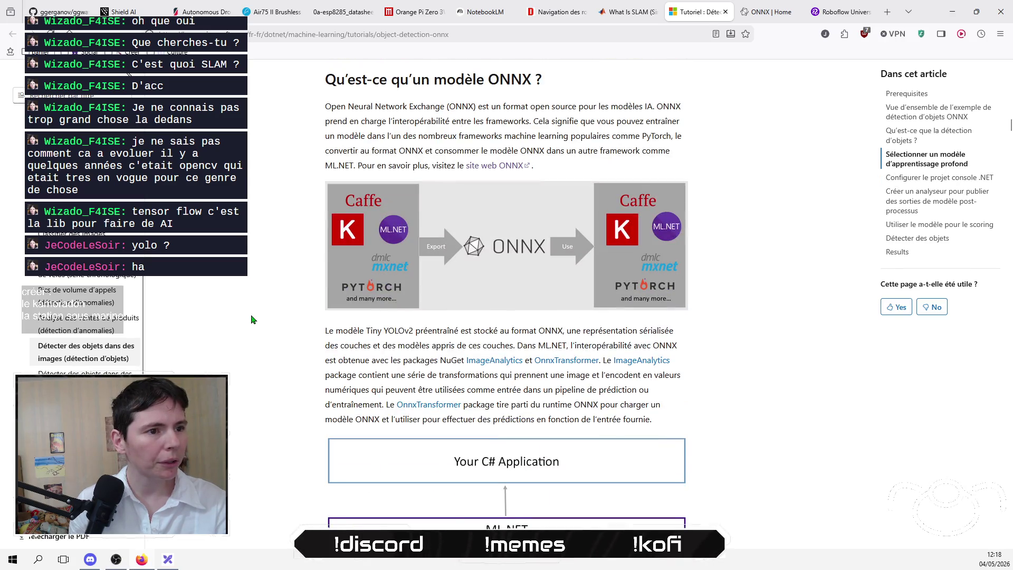
scroll(252, 320, "up", 6)
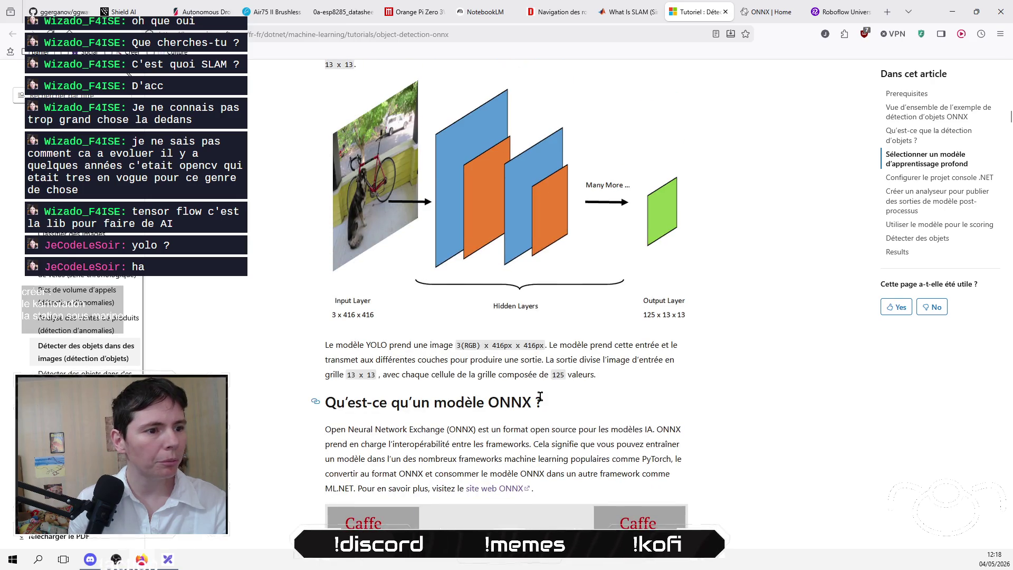
left_click_drag(563, 401, 298, 401)
left_click(280, 389)
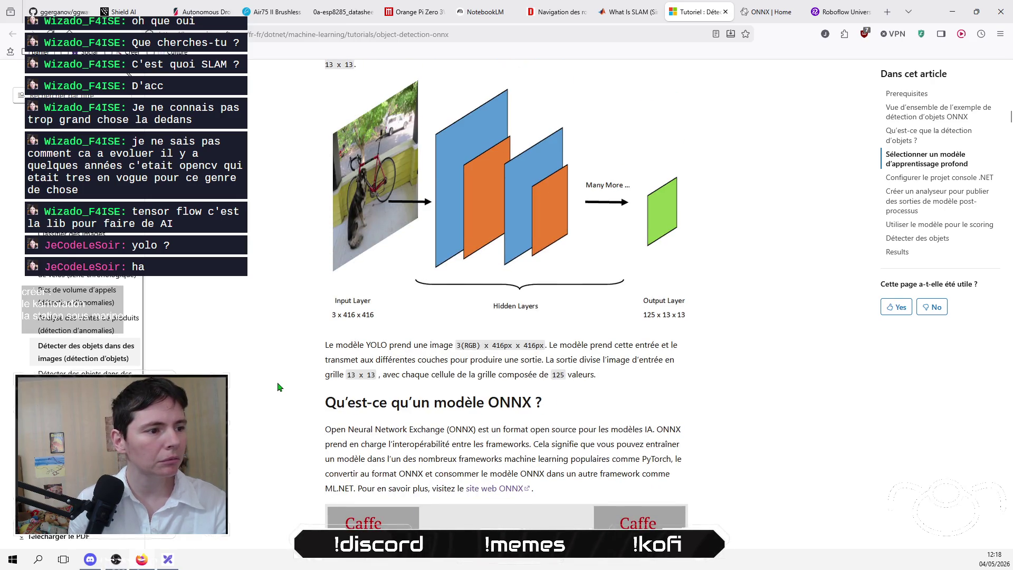
scroll(280, 388, "up", 6)
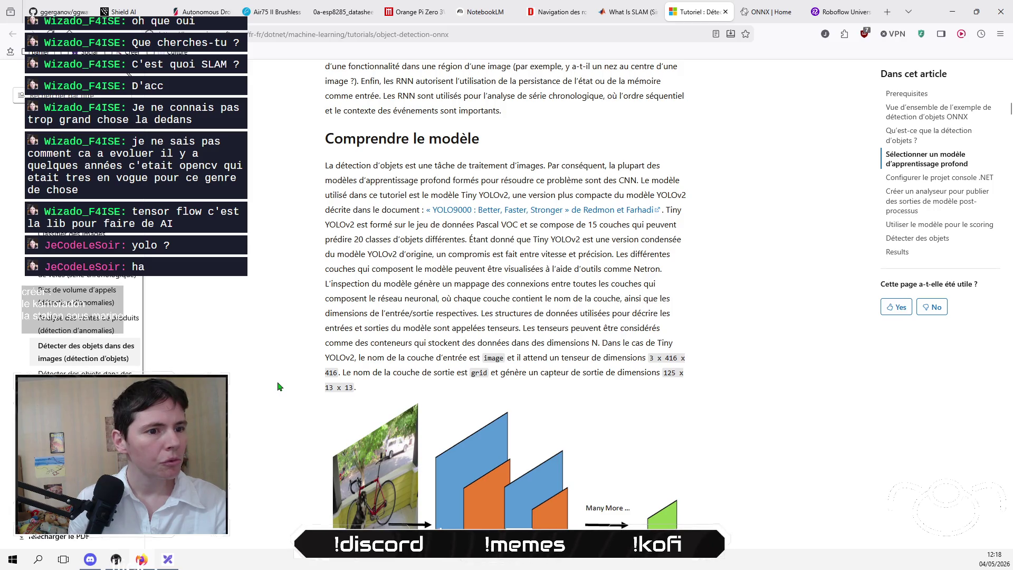
scroll(280, 387, "up", 6)
scroll(280, 386, "up", 3)
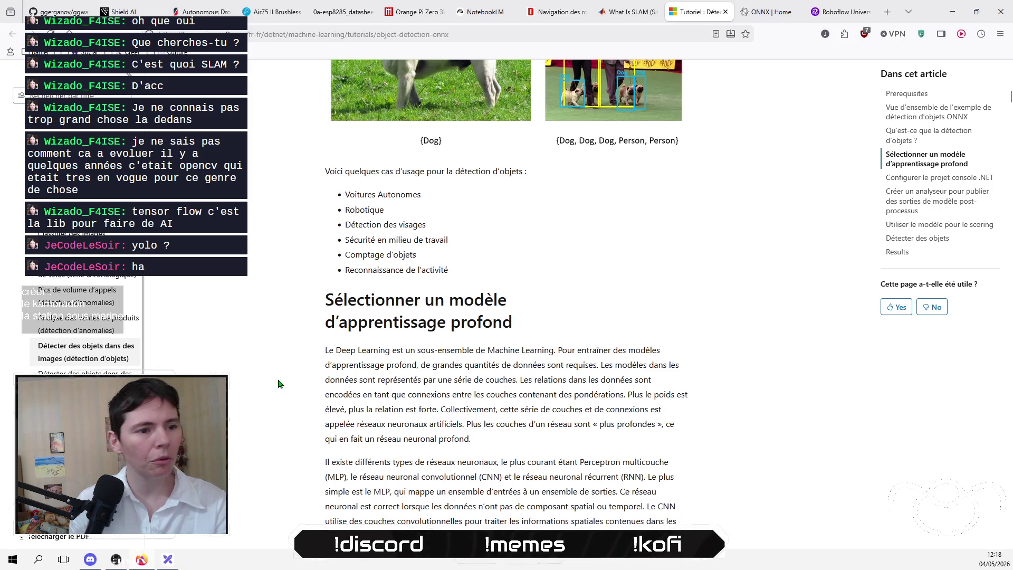
scroll(279, 384, "up", 7)
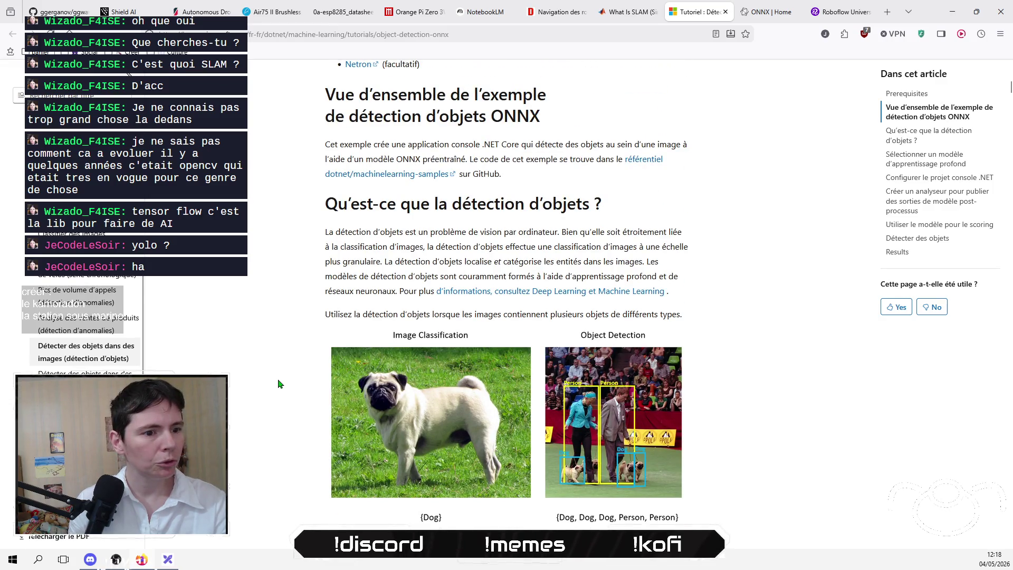
scroll(280, 383, "down", 5)
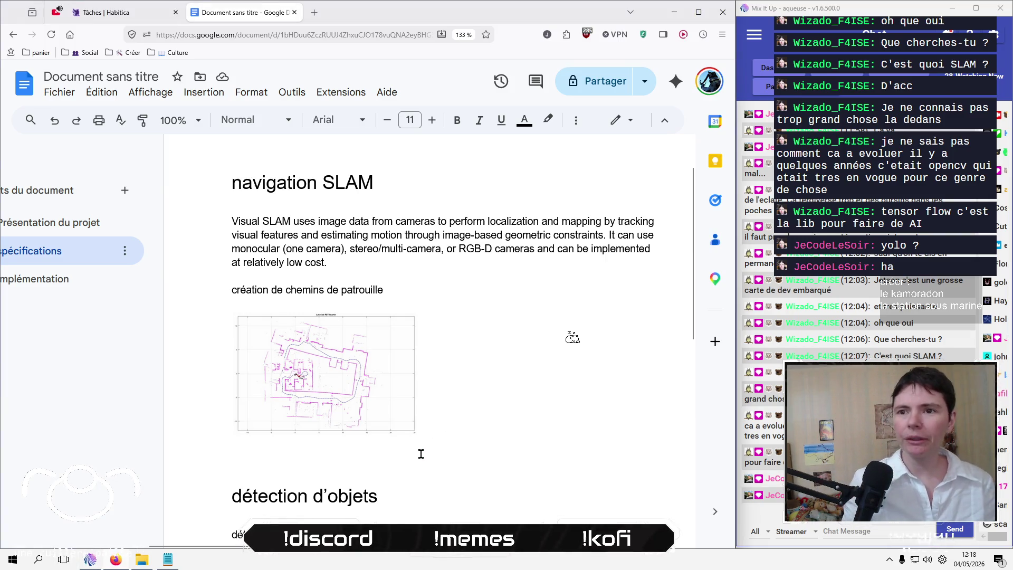
Step: Capitalise the headings to 'Navigation SLAM' and 'Détection d'objets'
key("Up")
key("Up")
key("Up")
key("Delete")
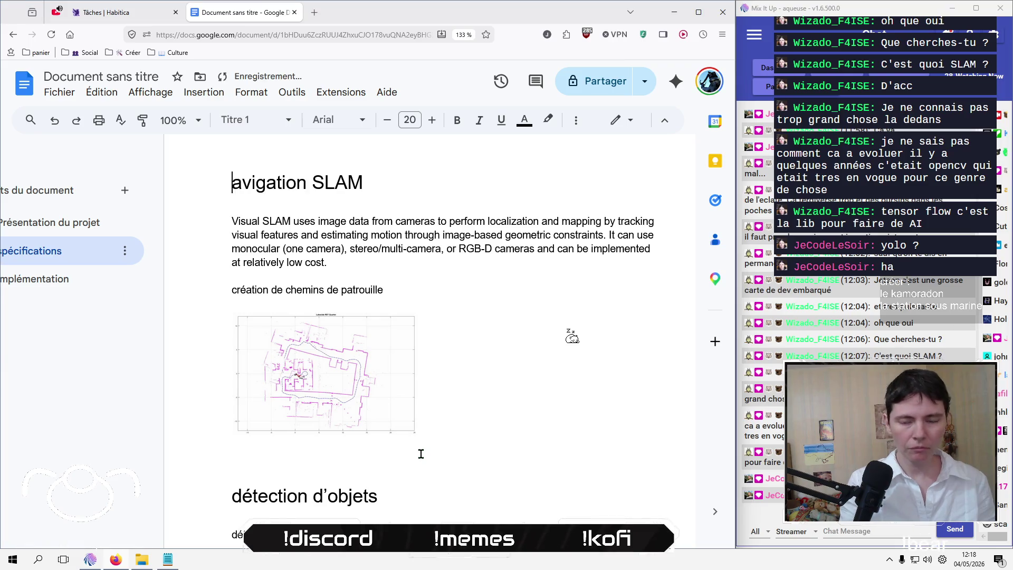
type("N")
key("Down")
key("Down")
key("Down")
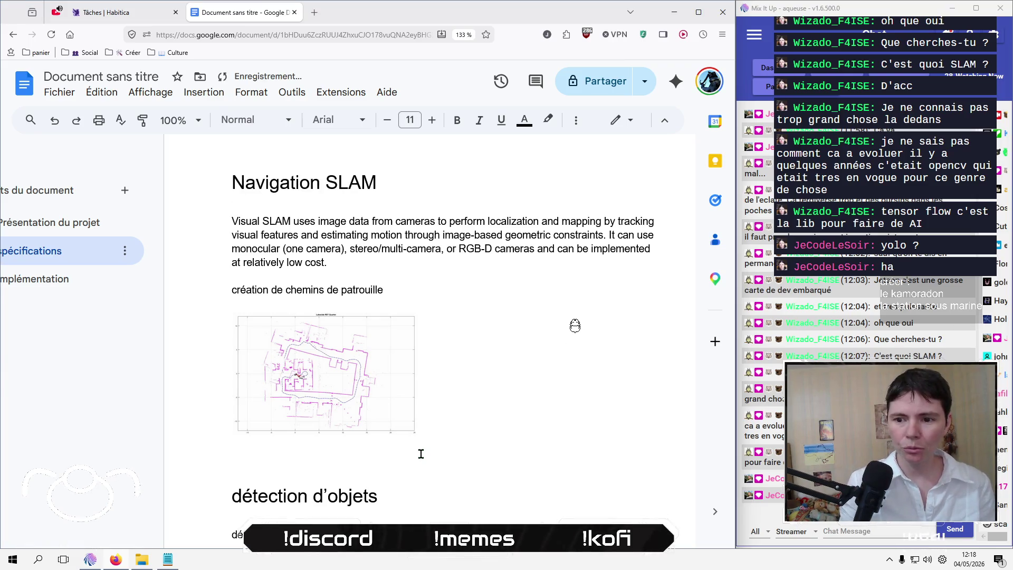
key("Down")
key("Down")
key("Down")
key("Delete")
type("D")
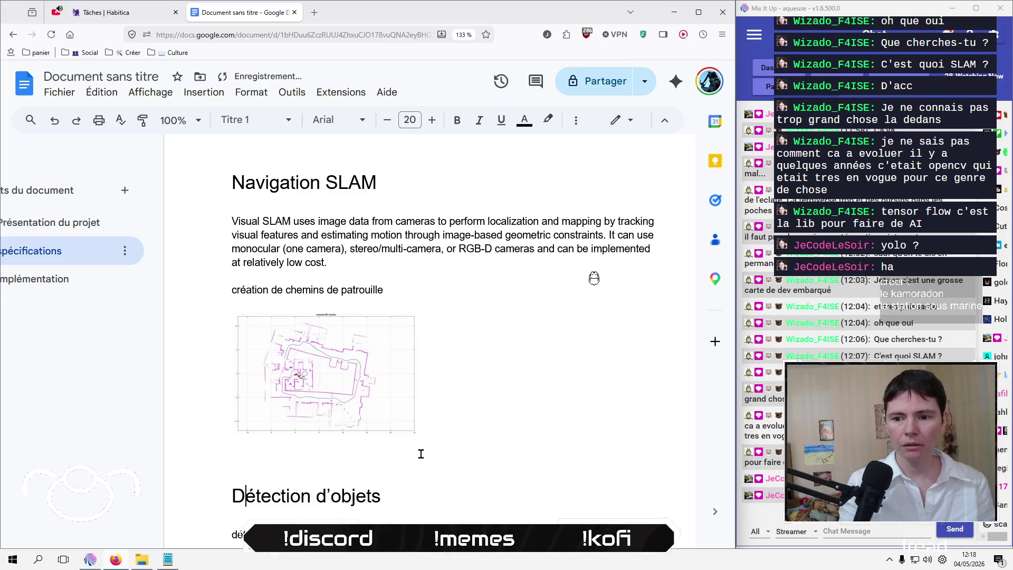
Step: Add an empty line below the yolov8 link and go to the Implémentation section
scroll(436, 464, "down", 3)
key("Down")
key("Down")
key("Down")
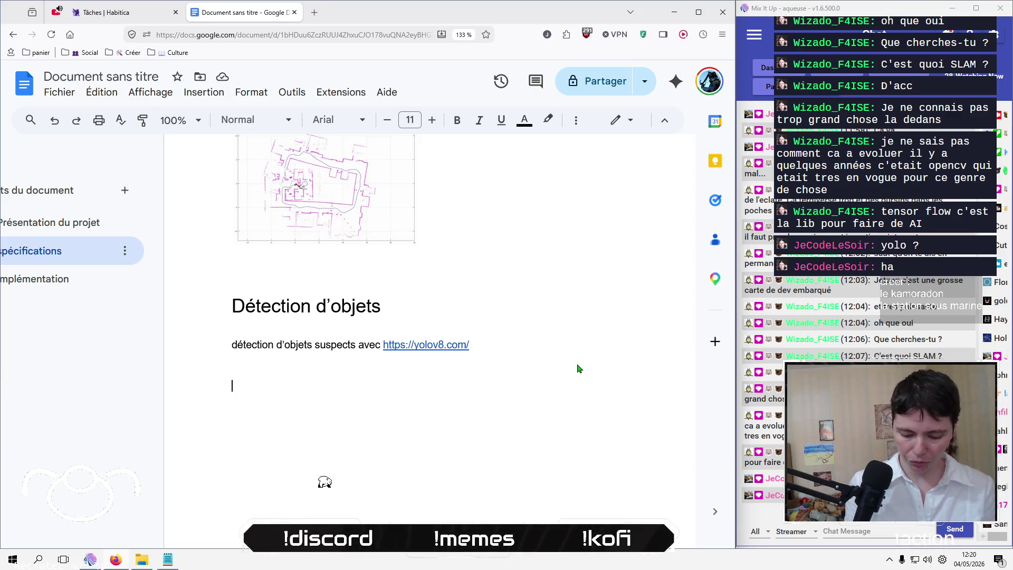
key("Return")
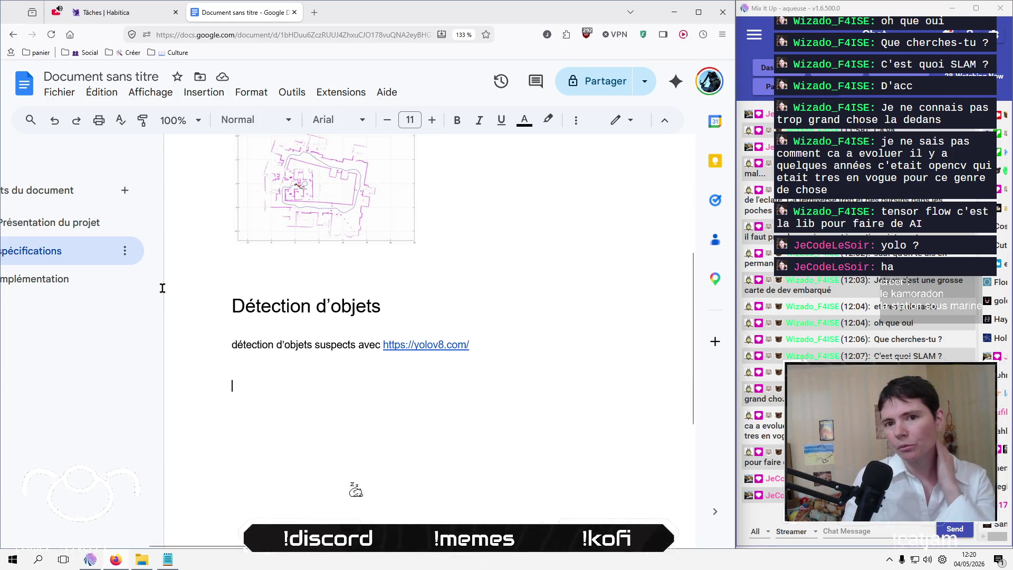
left_click(59, 285)
Step: Insert a '1 - Simulation via Unity et une camera' heading above 'Développement à distance'
scroll(205, 254, "up", 5)
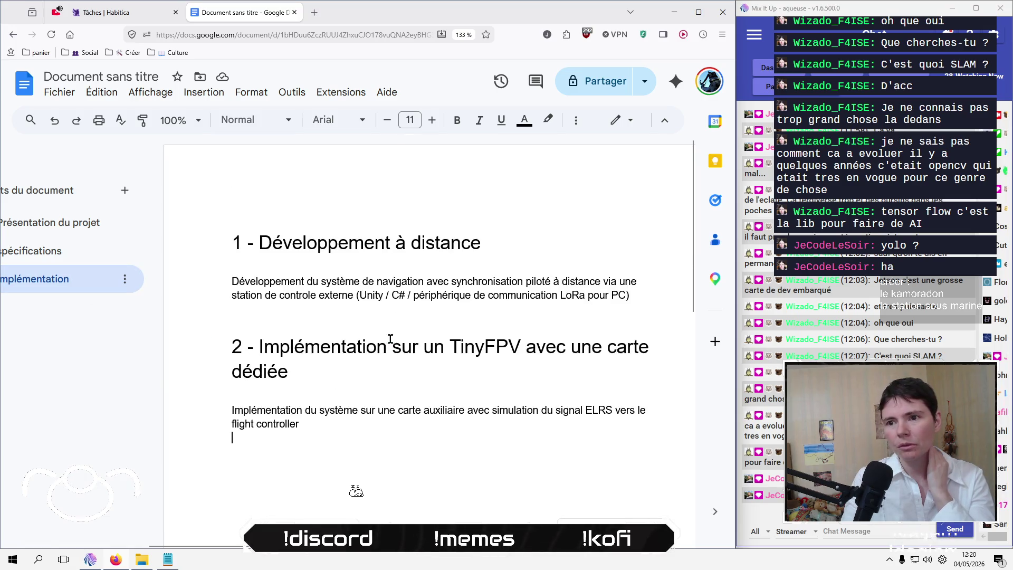
left_click(238, 243)
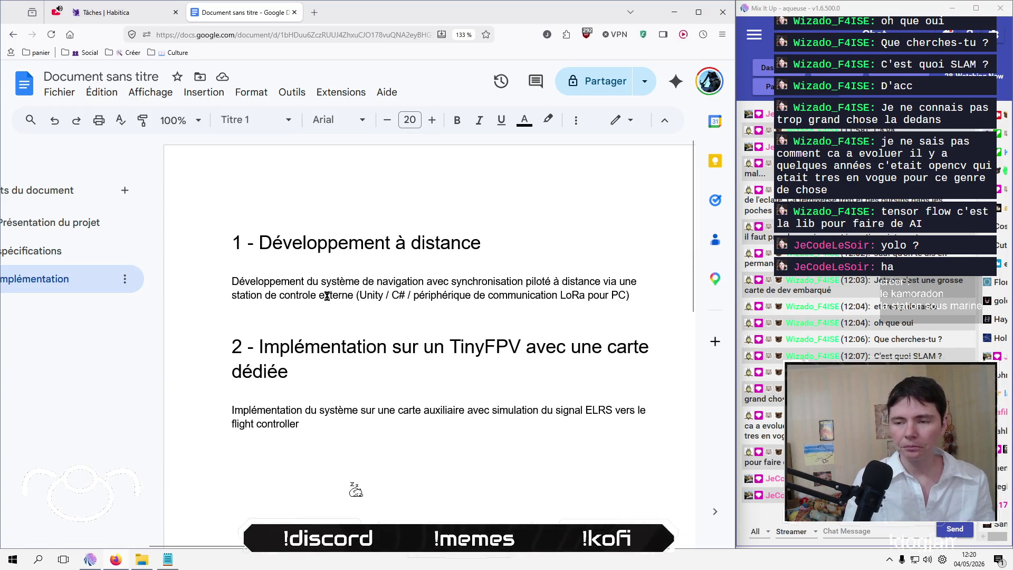
key("Return")
key("Return")
key("Up")
key("Up")
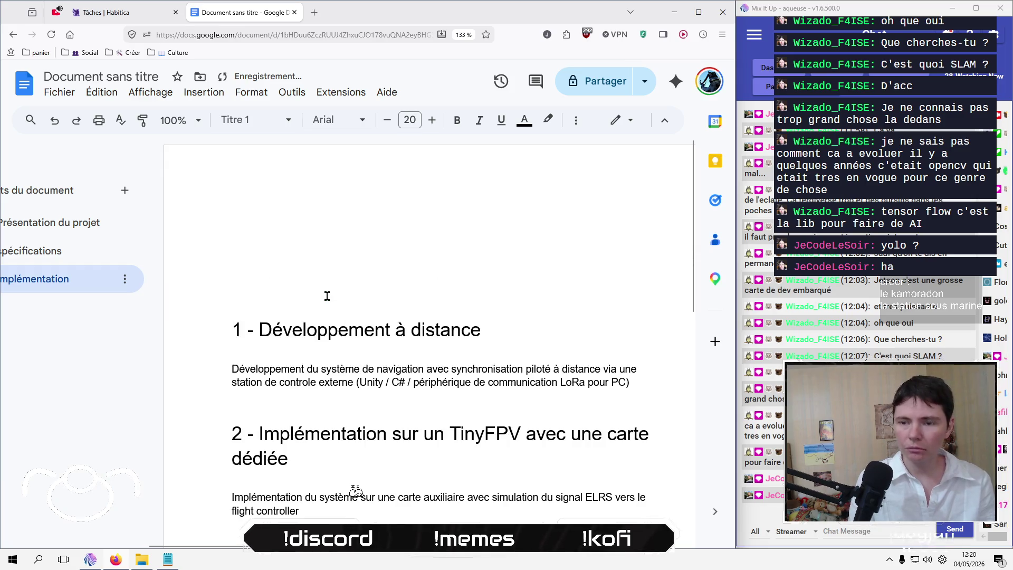
type("1 -")
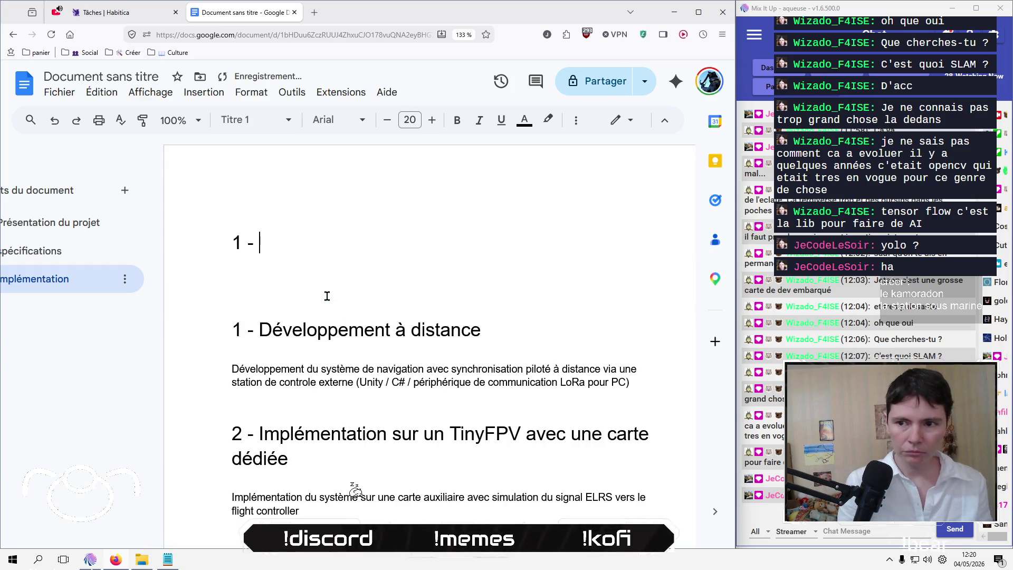
type("Simulatio")
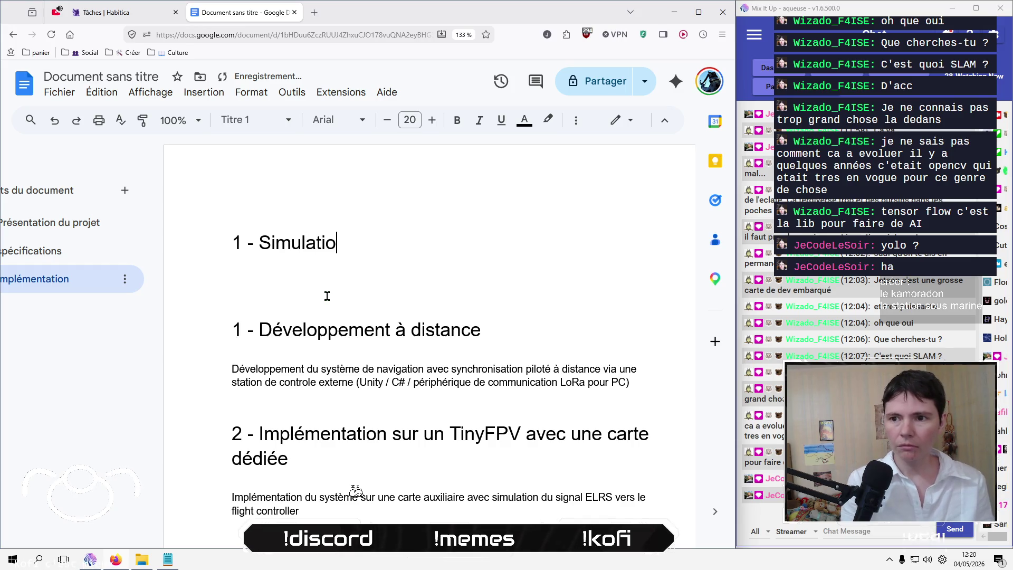
type("n via")
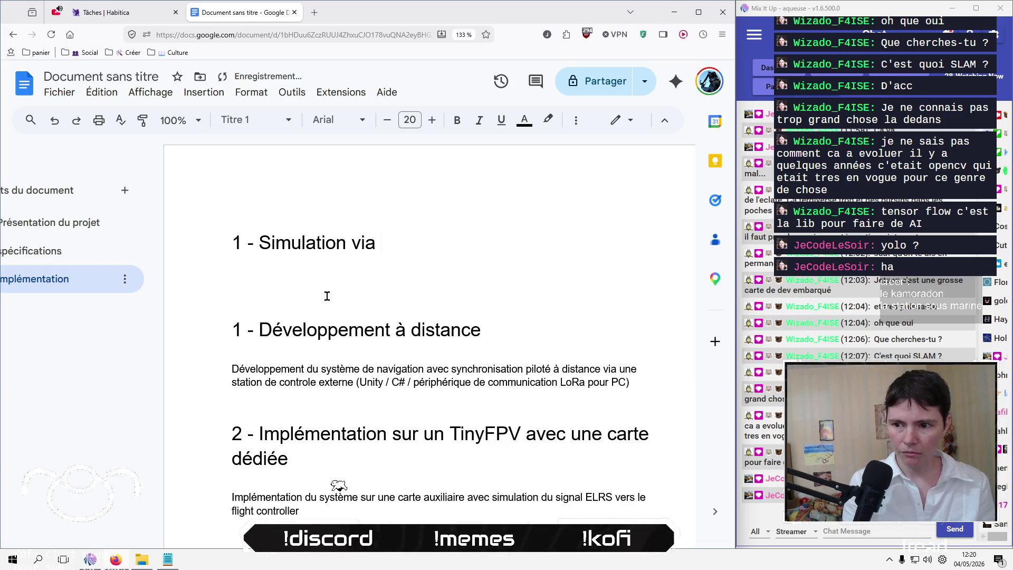
type("Unni")
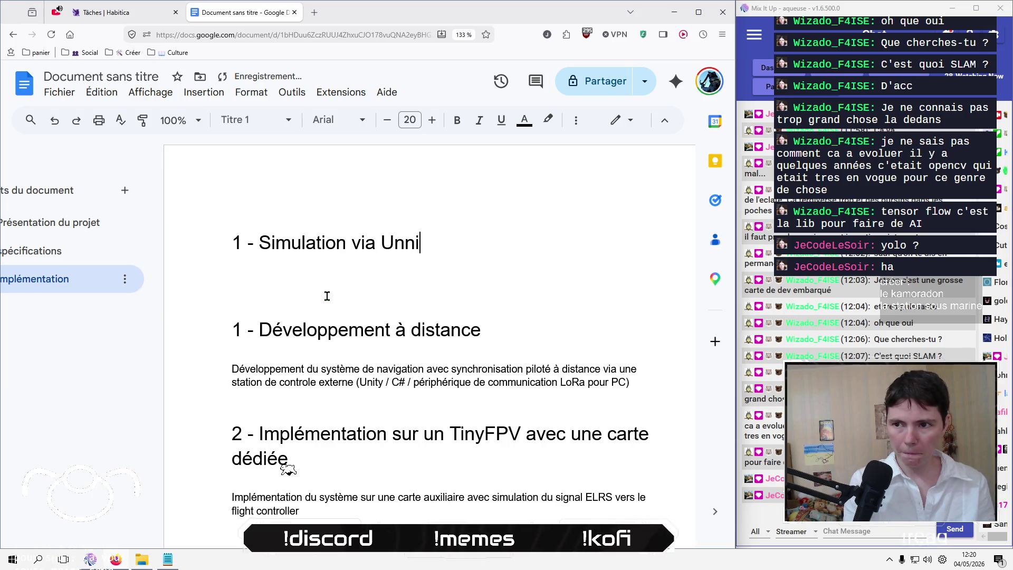
key("BackSpace")
key("BackSpace")
type("ity et une camera")
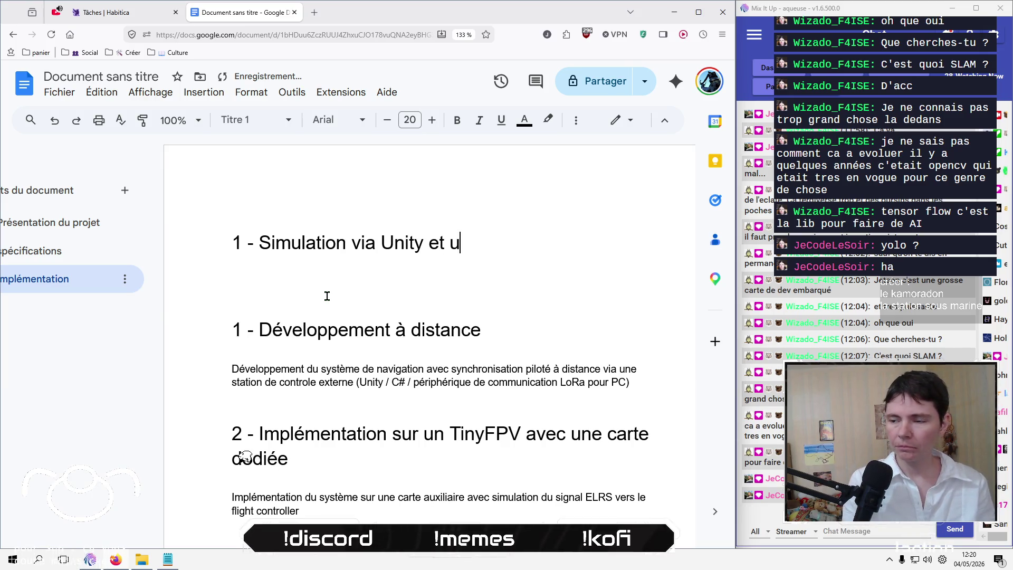
key("Return")
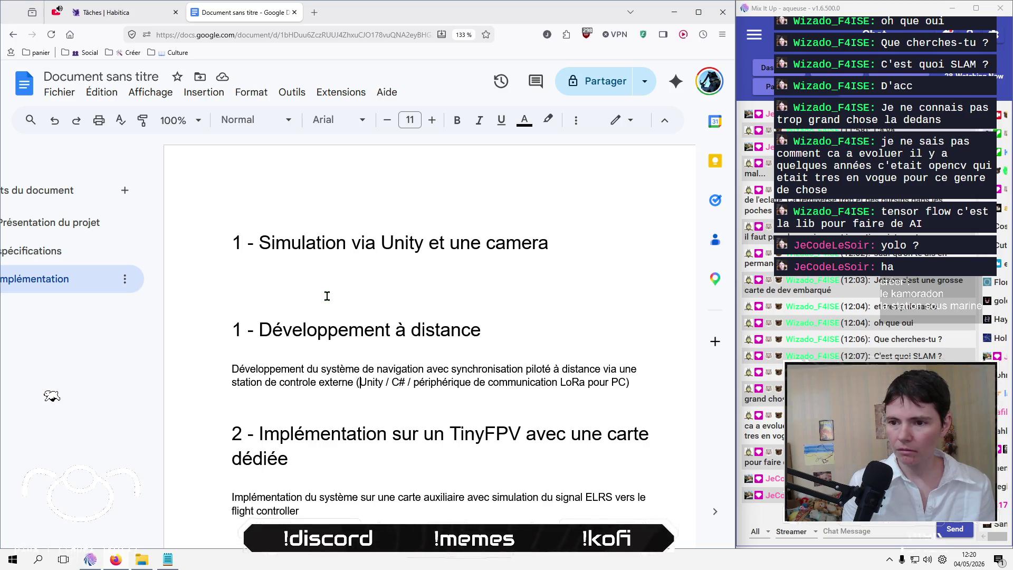
Step: Delete 'Unity / C# /' from the remote-development paragraph
key("shift+Right")
key("shift+Right")
key("shift+Right")
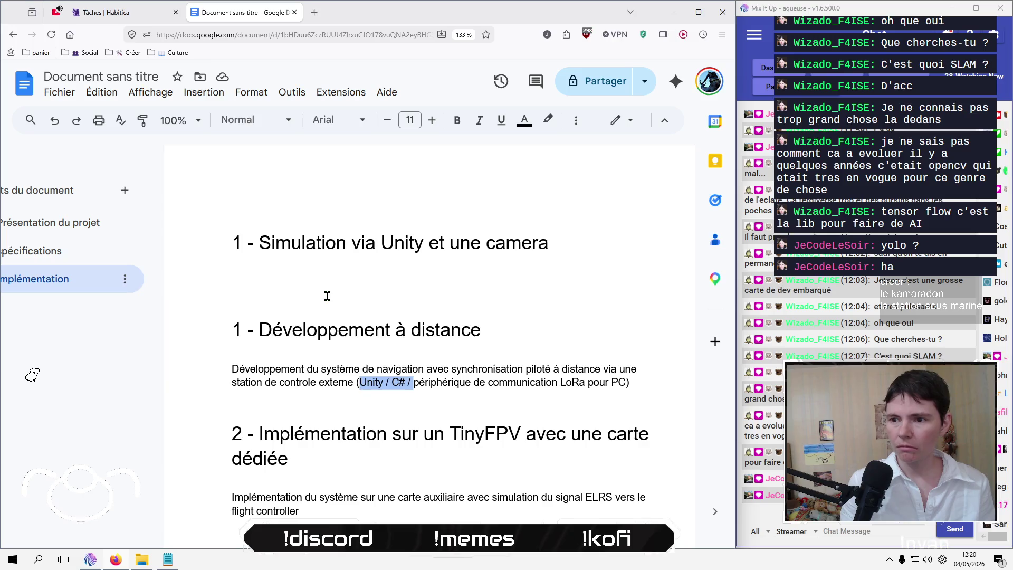
key("Delete")
key("Up")
key("Up")
key("Up")
key("Down")
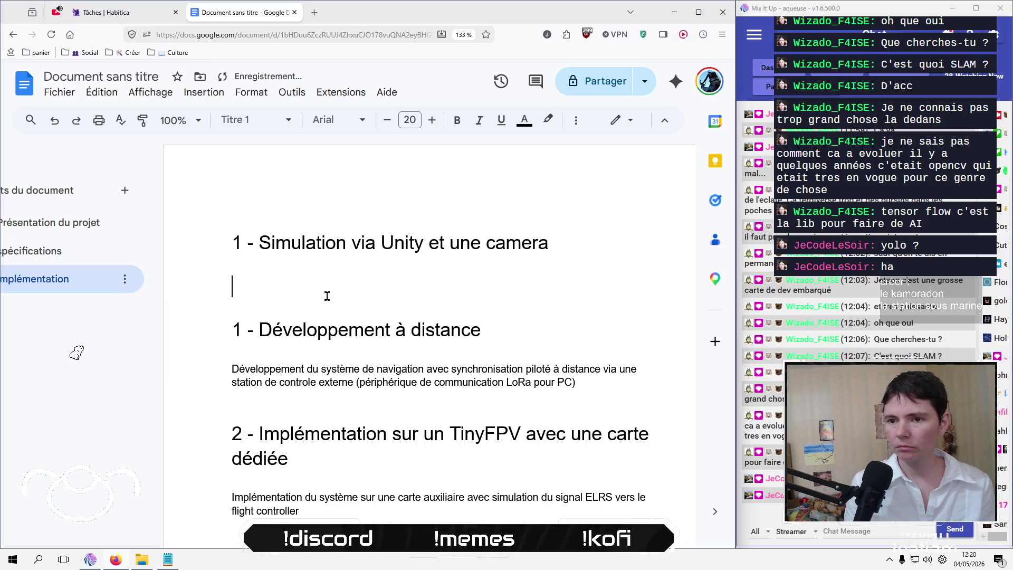
left_click(248, 120)
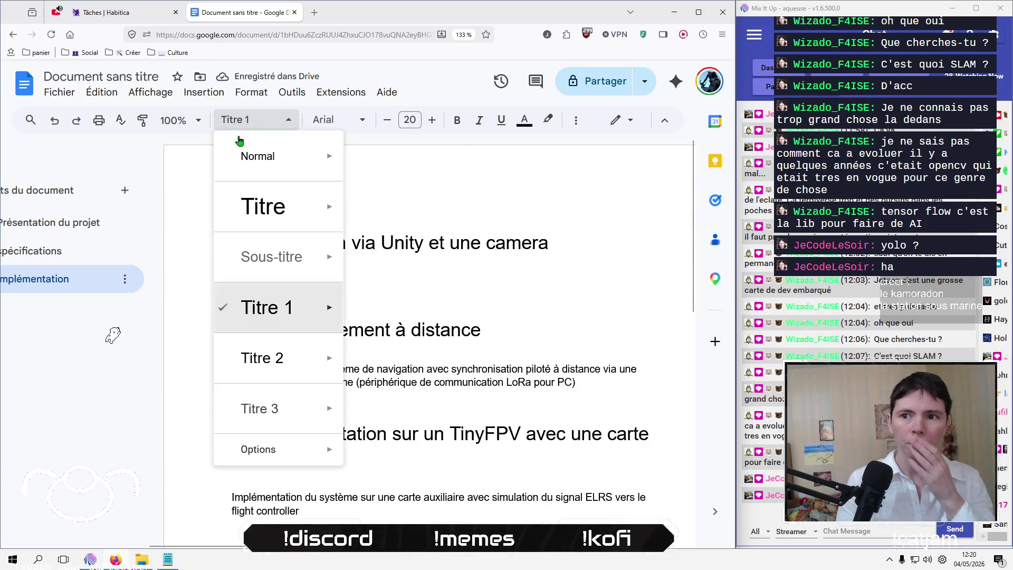
Step: Add normal body text 'Environnement et drone virtuel' under the Simulation heading, ending 'intégrée au drone'
left_click(248, 155)
type("Envi")
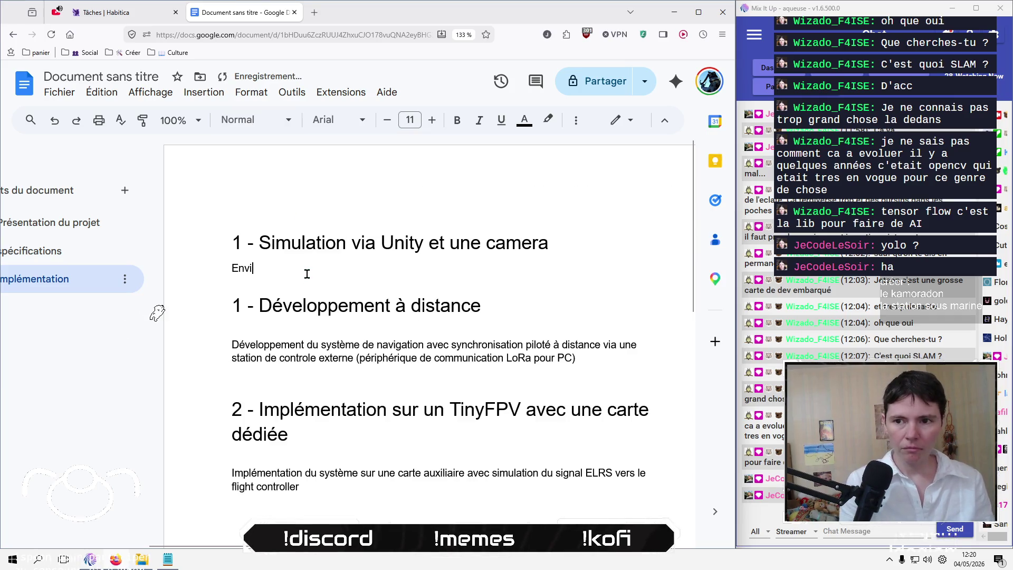
type("ronnement et drone")
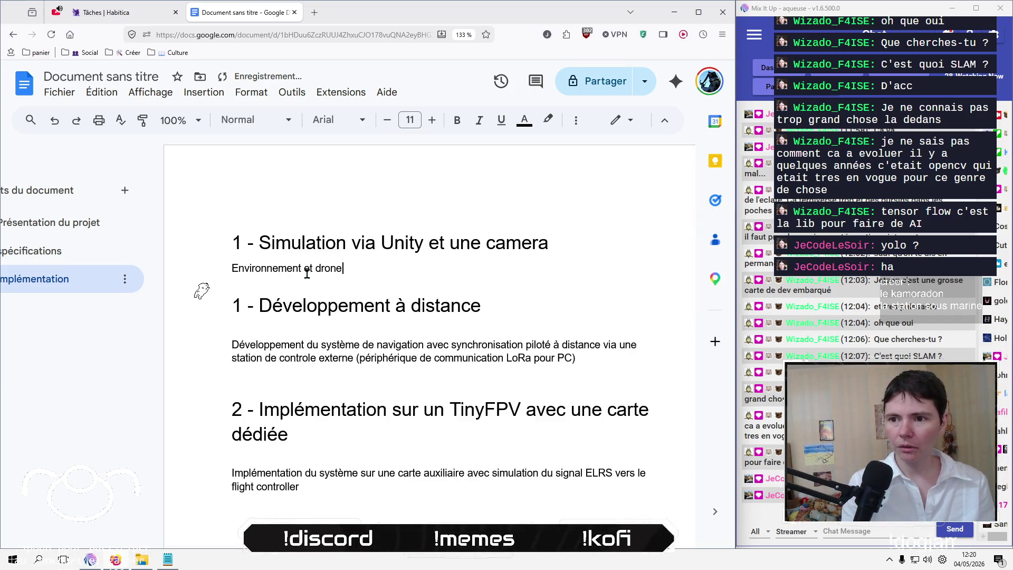
type(" virtual")
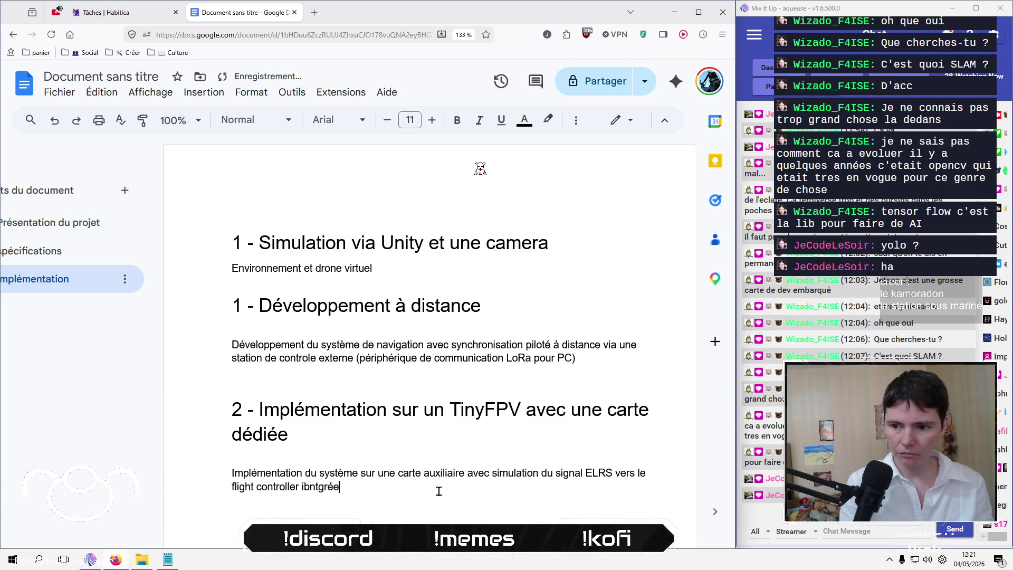
key("BackSpace")
key("BackSpace")
key("BackSpace")
type("té")
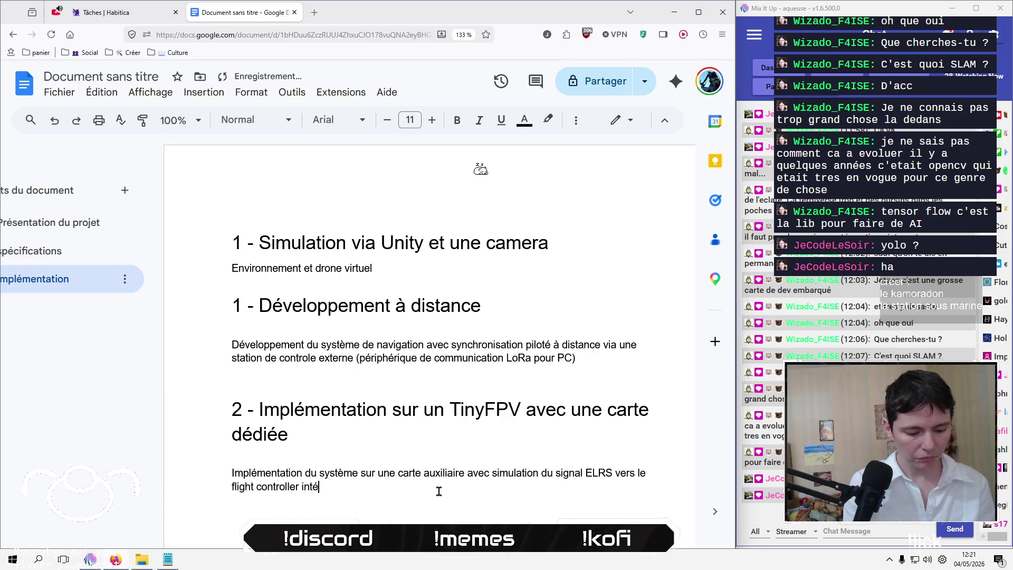
type("grée au drone")
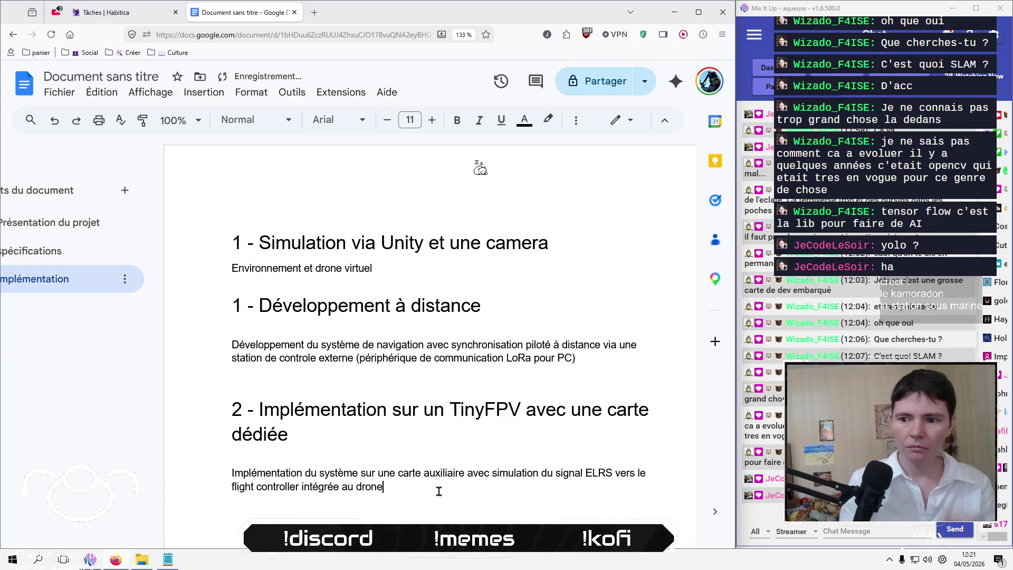
Step: Put a comma after 'flight controller' in the TinyFPV paragraph, then jump to Spécifications
left_click(443, 373)
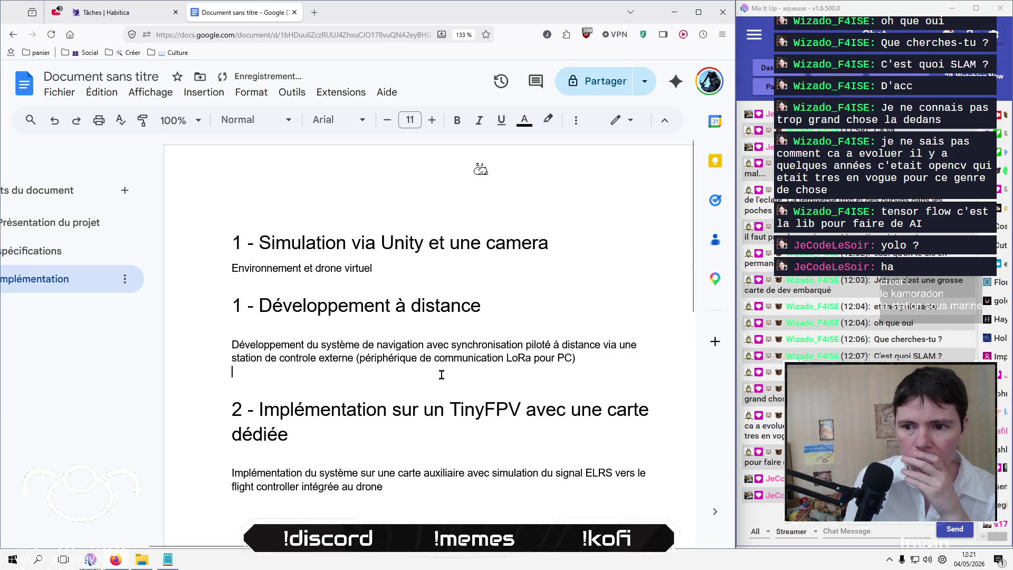
scroll(442, 374, "down", 1)
scroll(442, 375, "down", 2)
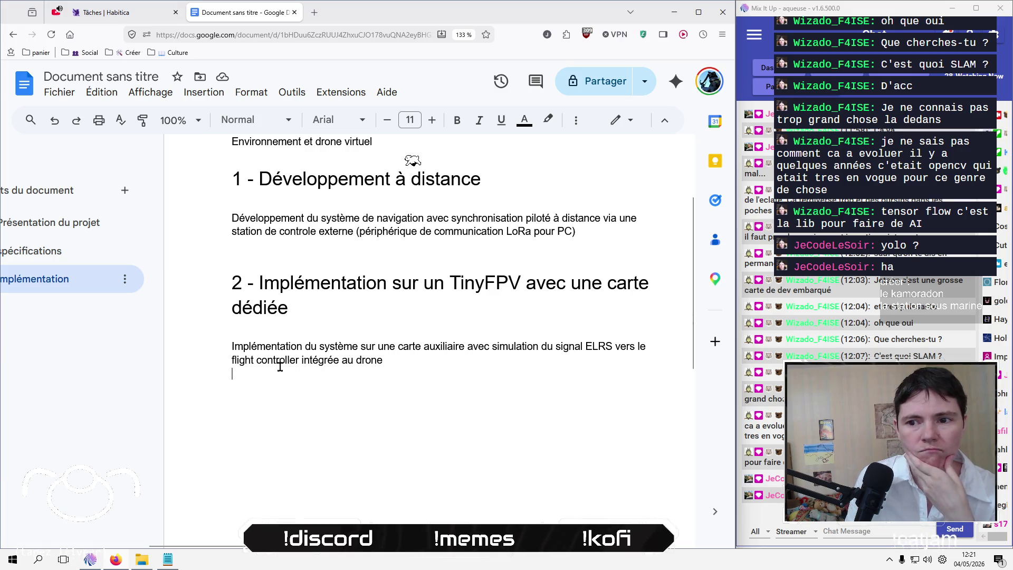
left_click(299, 360)
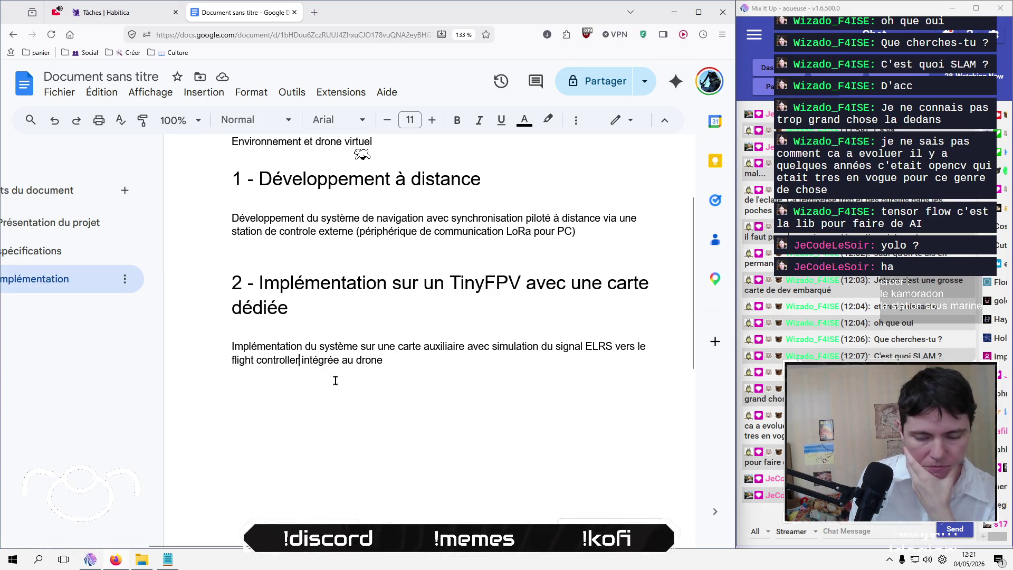
type(",")
left_click(42, 251)
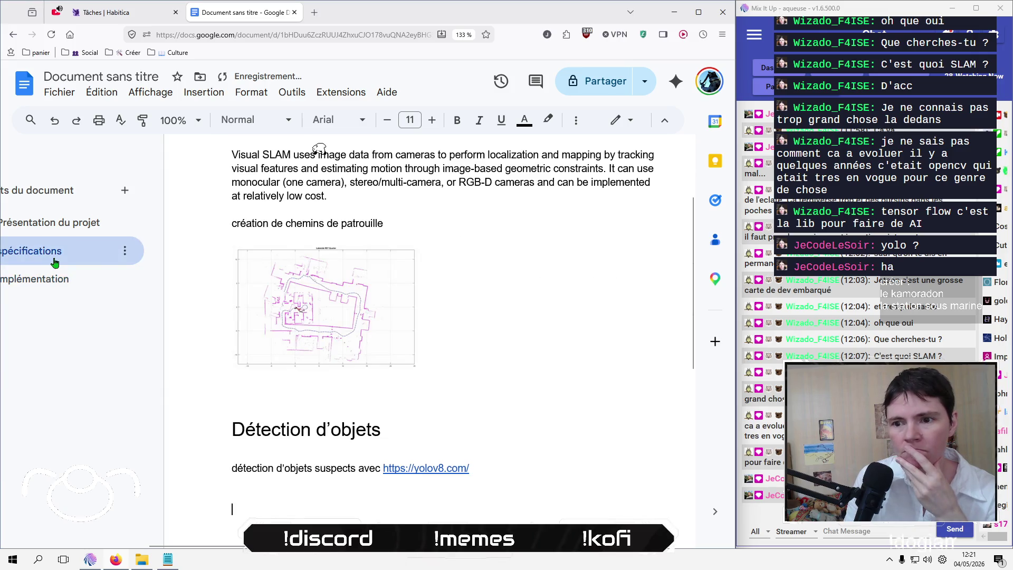
Step: Type 'Programme du drone' below Détection d'objets, style it Titre 1, and start a body line
scroll(452, 454, "down", 1)
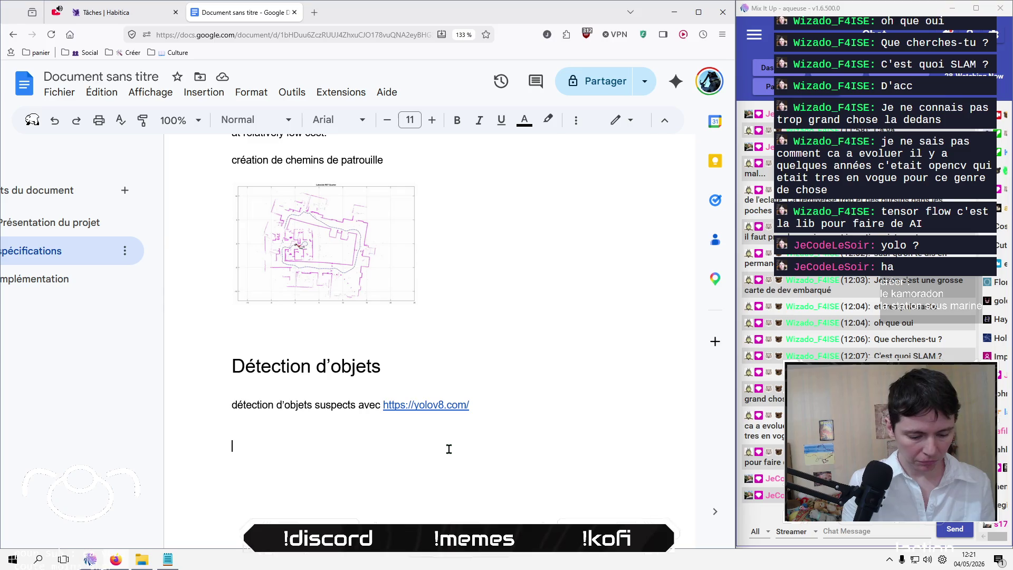
type("Program")
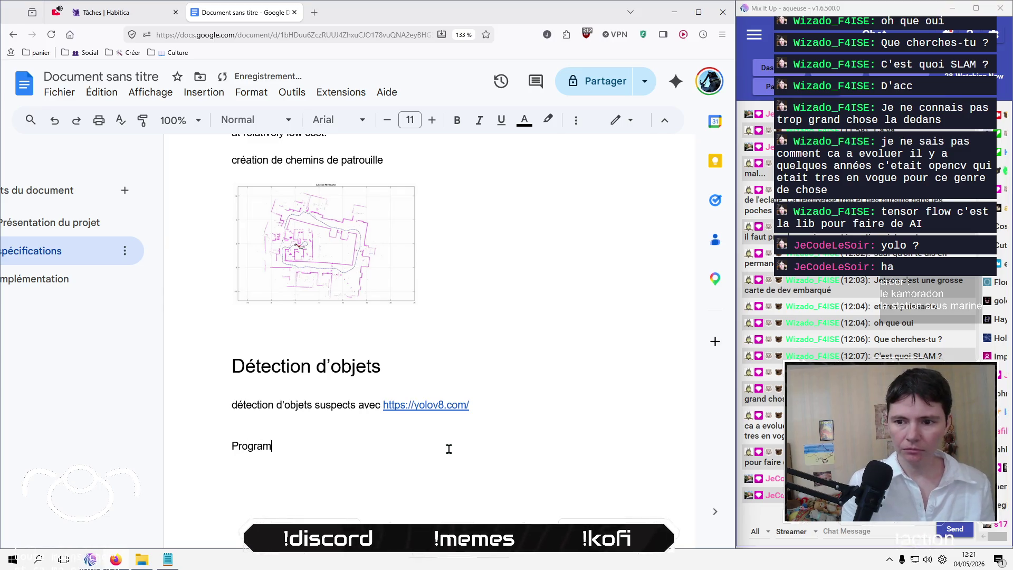
type("me d")
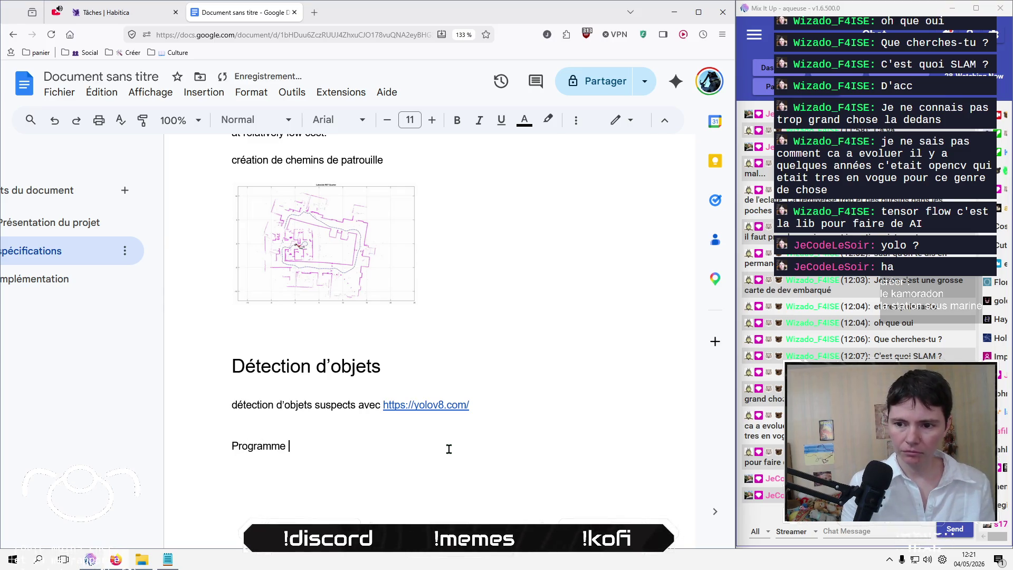
type("u drone")
triple_click(449, 450)
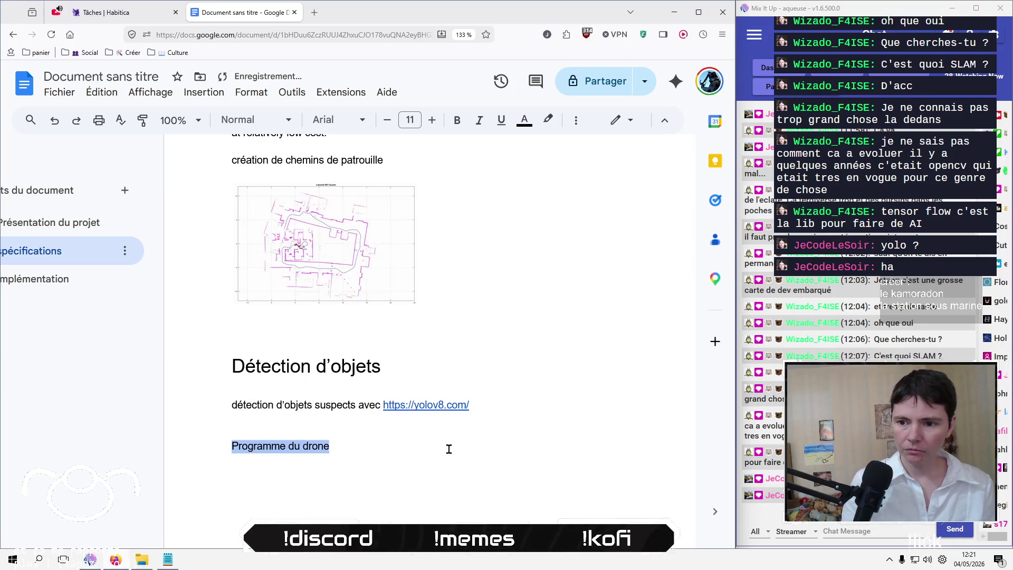
left_click(256, 120)
left_click(280, 306)
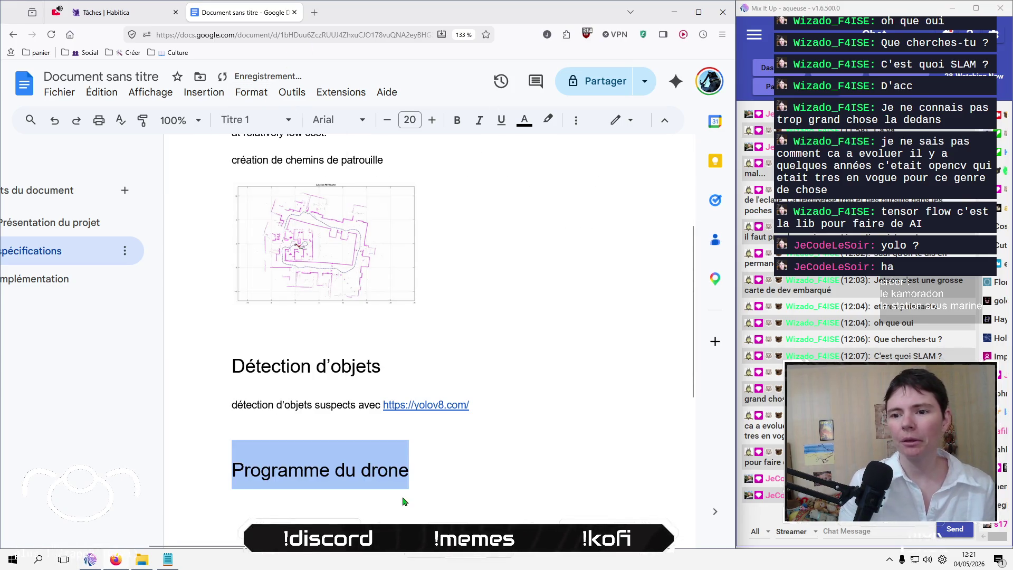
left_click(479, 472)
key("Return")
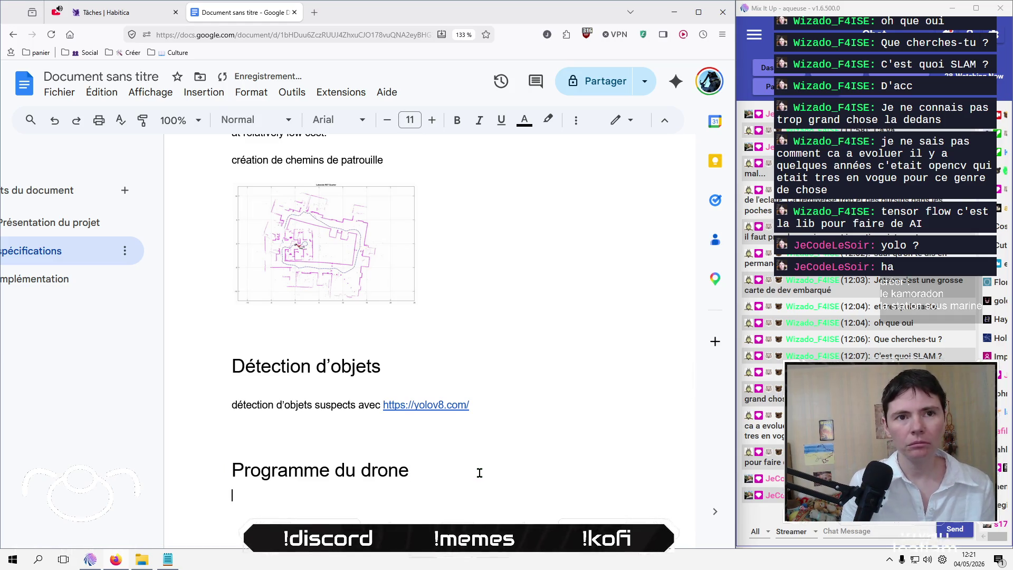
Step: Type 'programme permettant de conjuguer la navigation, la détection d'objets et la réaction' under the heading
type("programm")
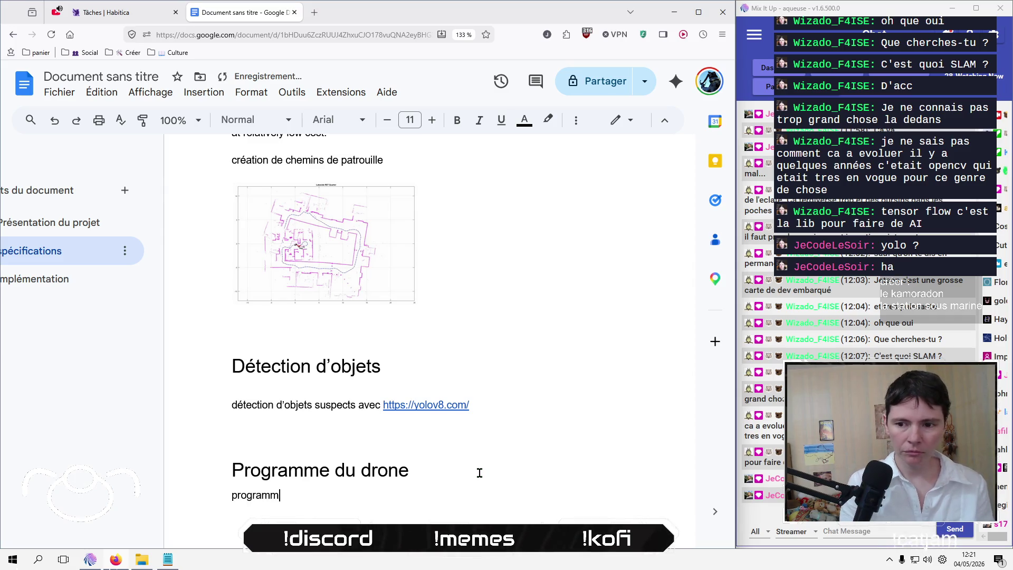
type("e permettant de con")
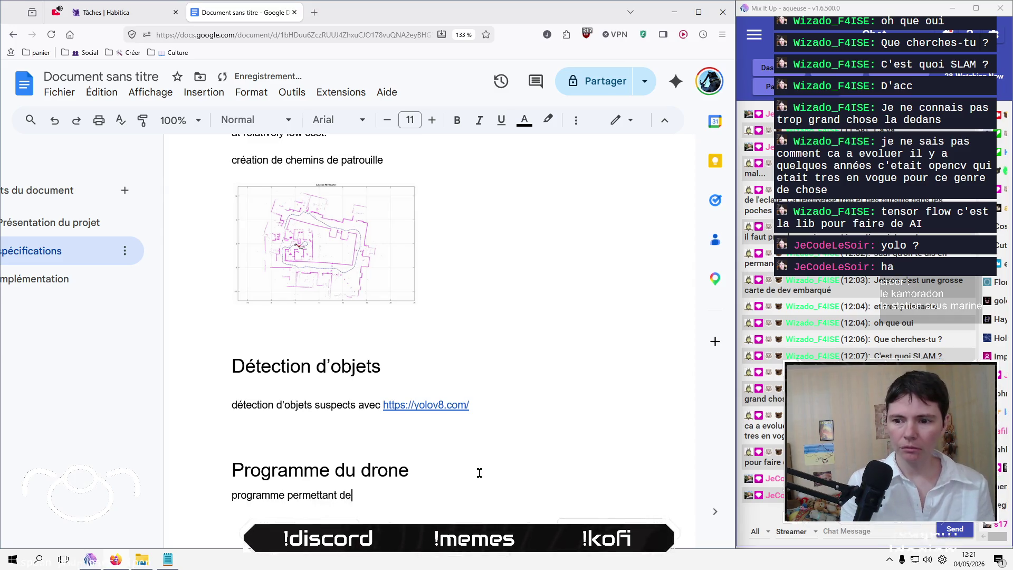
type("juger la nativ")
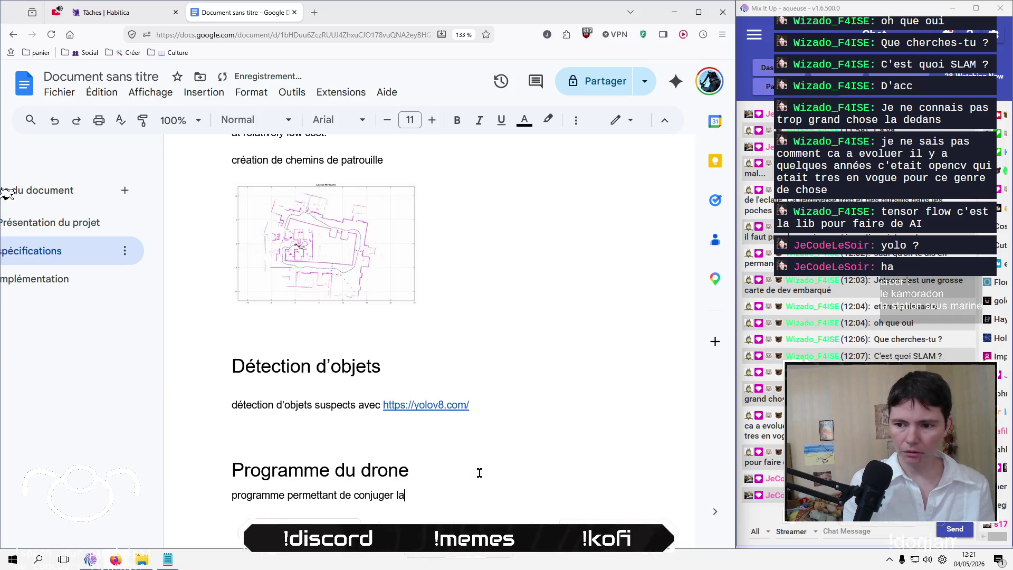
key("BackSpace")
key("BackSpace")
key("BackSpace")
type("vigati")
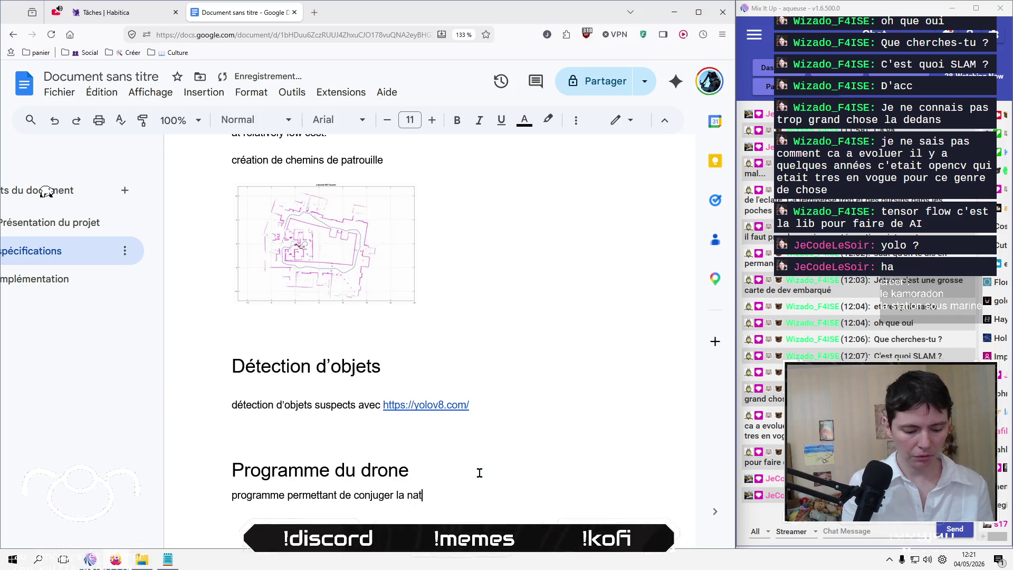
type("on, k")
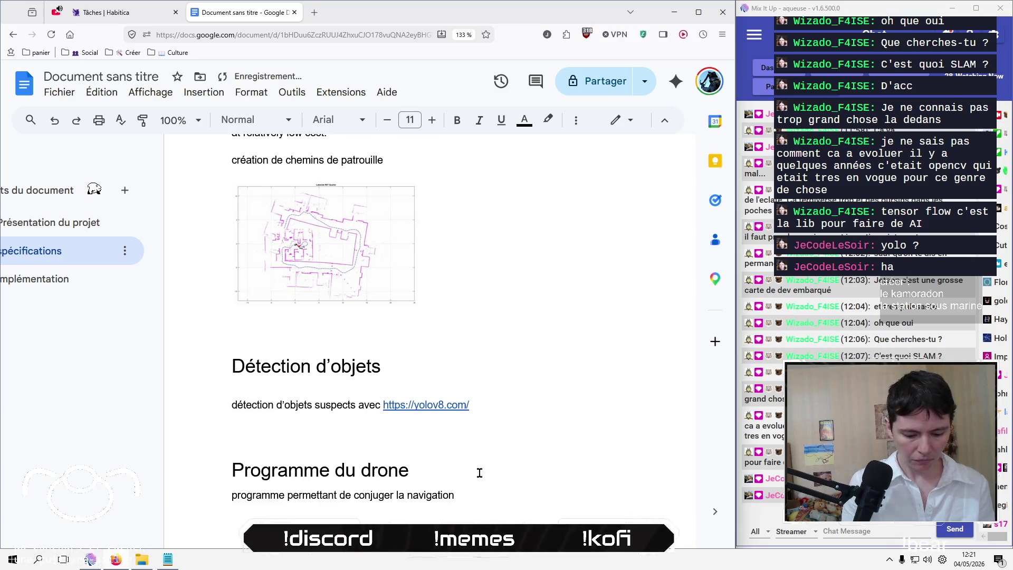
key("BackSpace")
type("la dét")
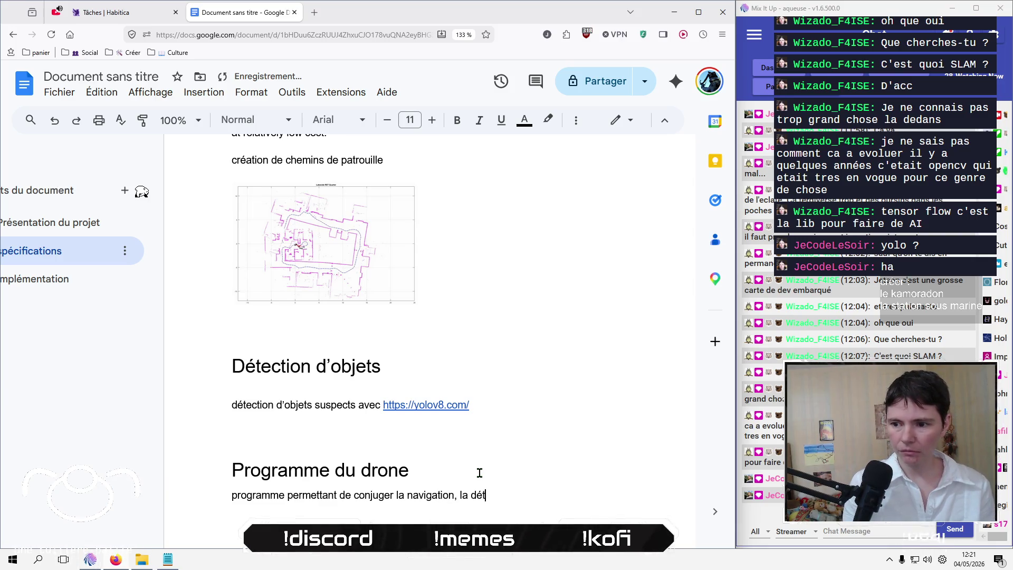
type("ecti")
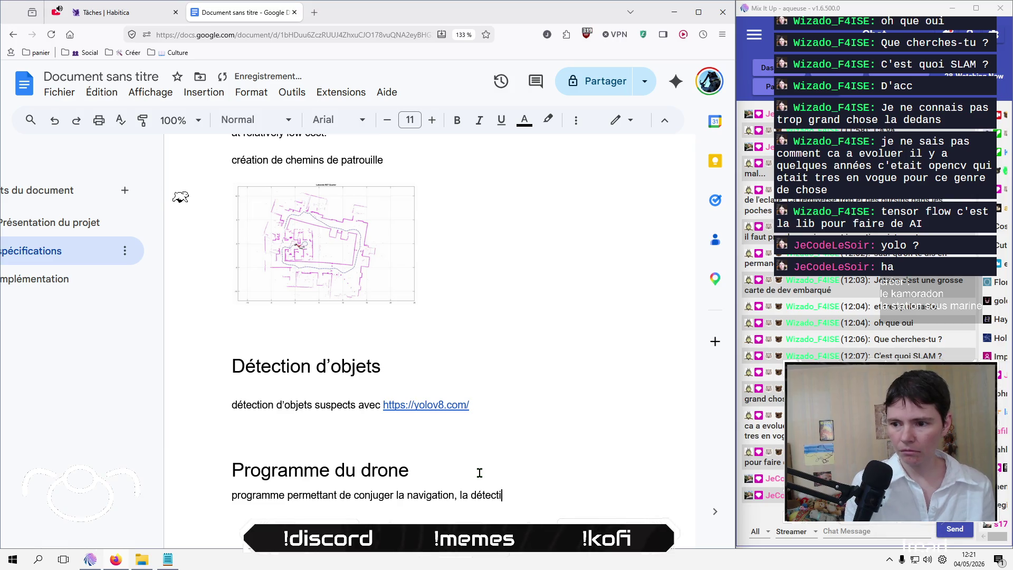
type("on d'objets")
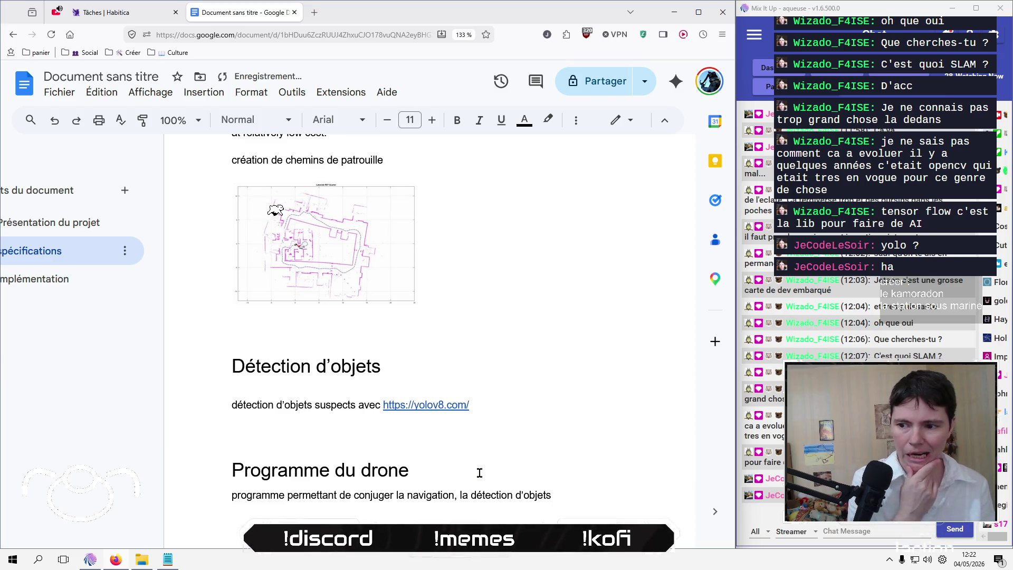
type(" et la r")
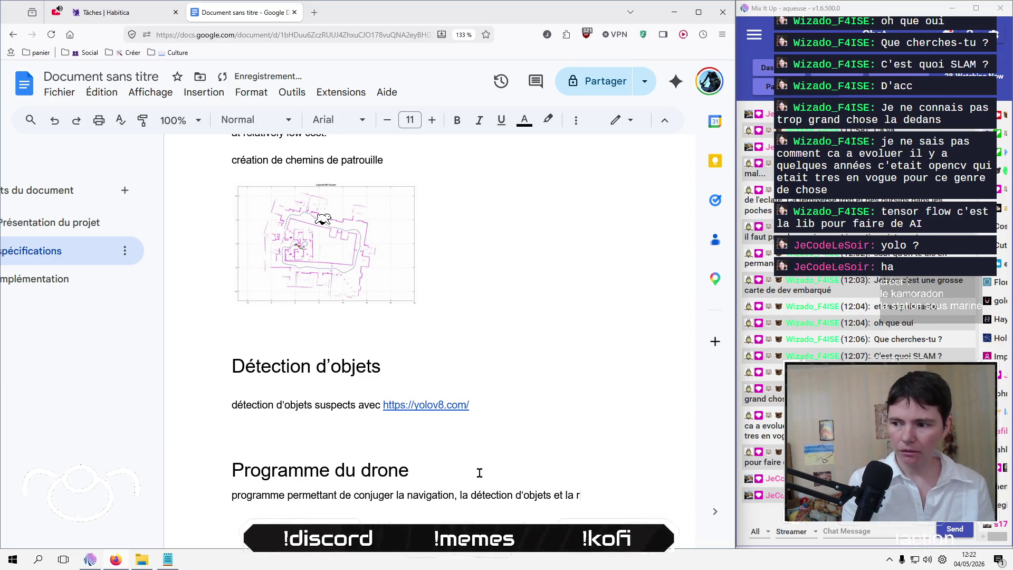
type("ou")
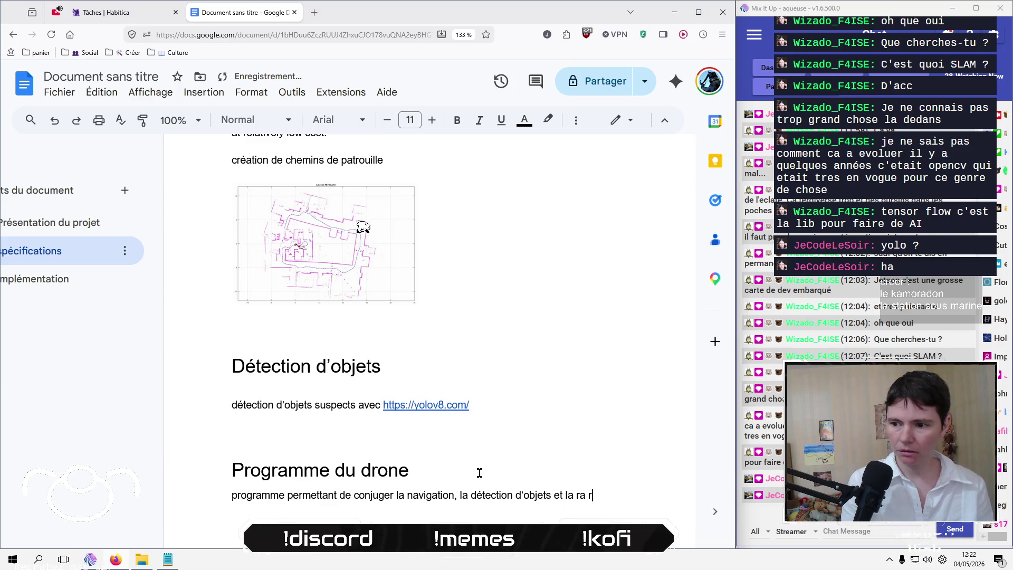
key("BackSpace")
key("BackSpace")
key("BackSpace")
type("réaction")
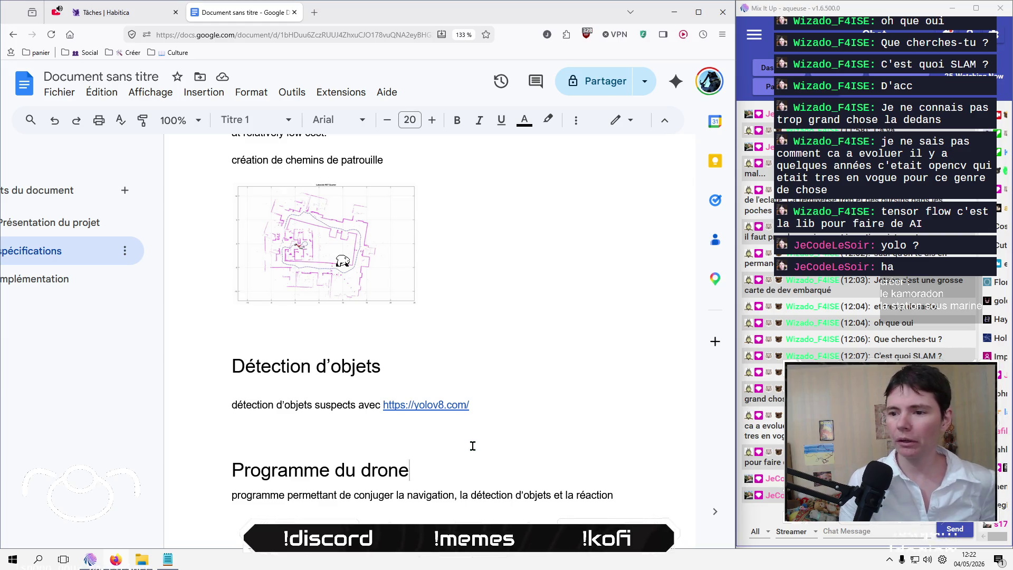
left_click(395, 426)
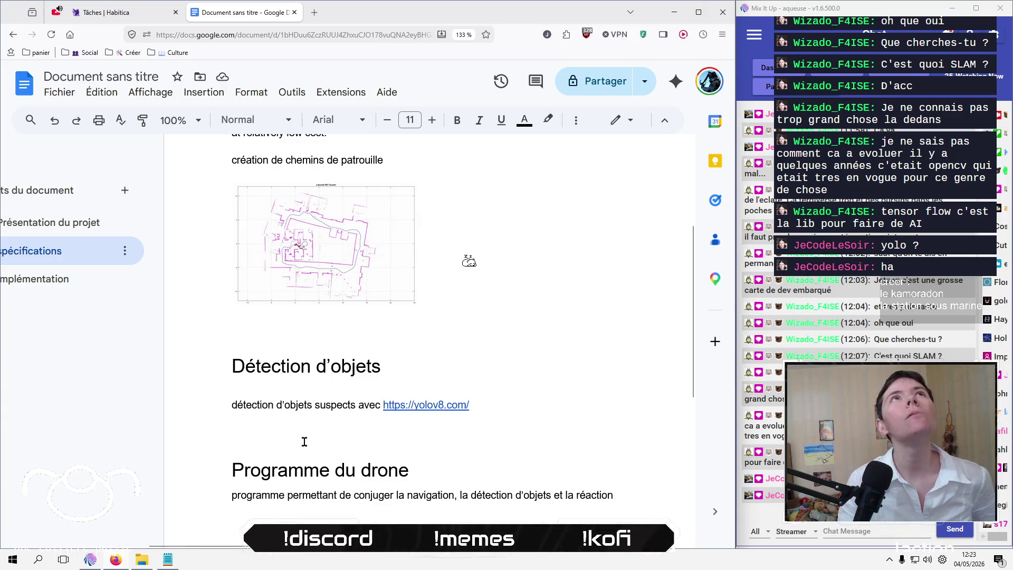
Step: End the patrol note with a period, capitalise 'Création', join it to the Visual SLAM paragraph, then switch to OBS
scroll(305, 441, "up", 4)
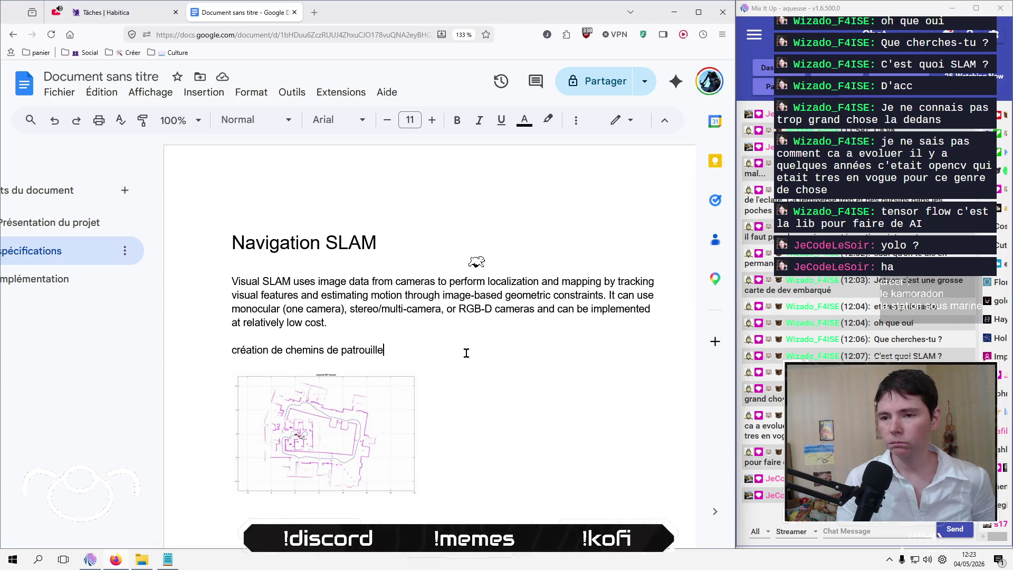
type(".")
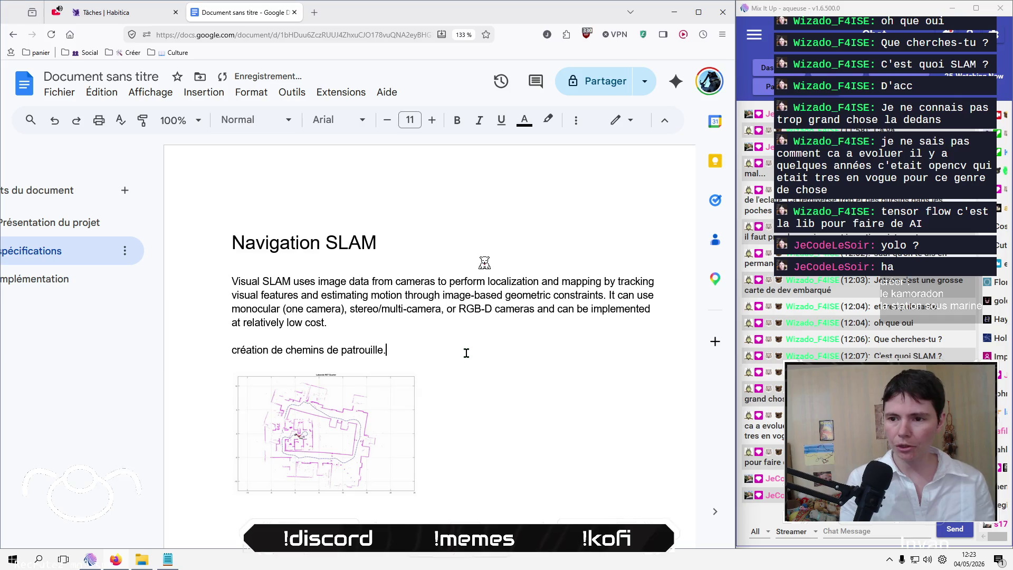
key("Home")
key("Delete")
type("C")
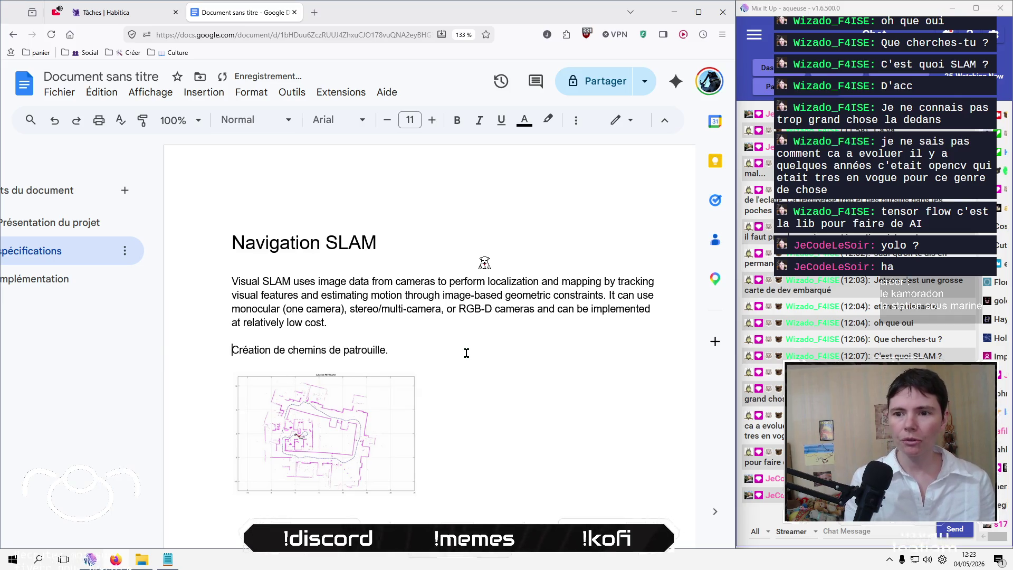
key("BackSpace")
key("BackSpace")
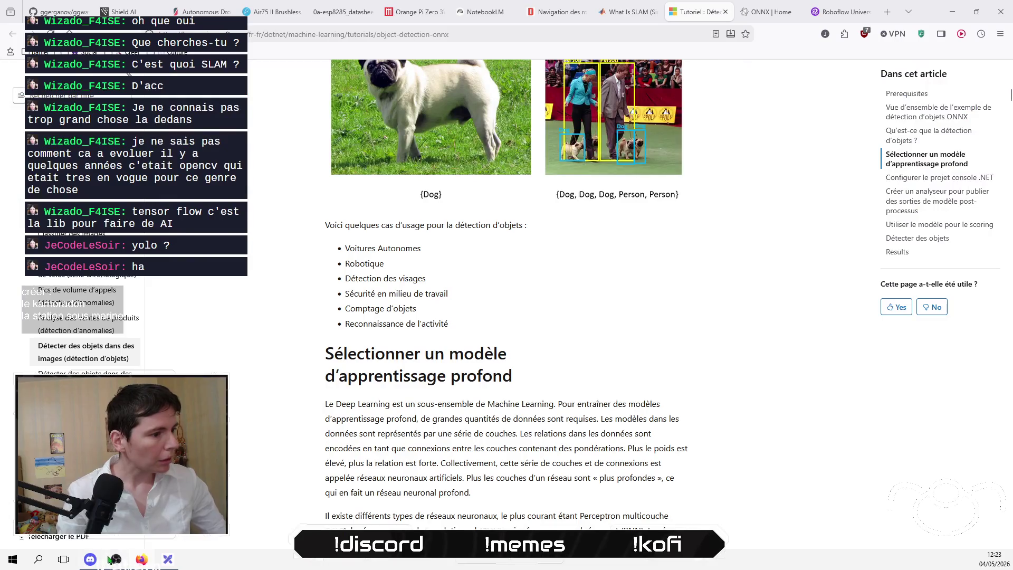
left_click(111, 559)
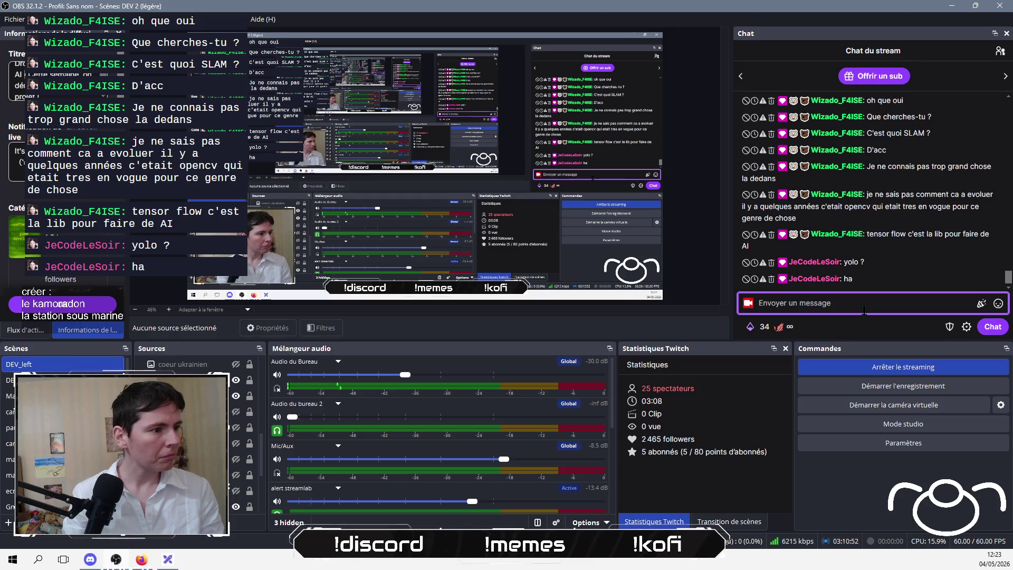
Step: Add The Groove Scholar video to the YouTube play queue, then focus the OBS stream chat input
left_click(151, 558)
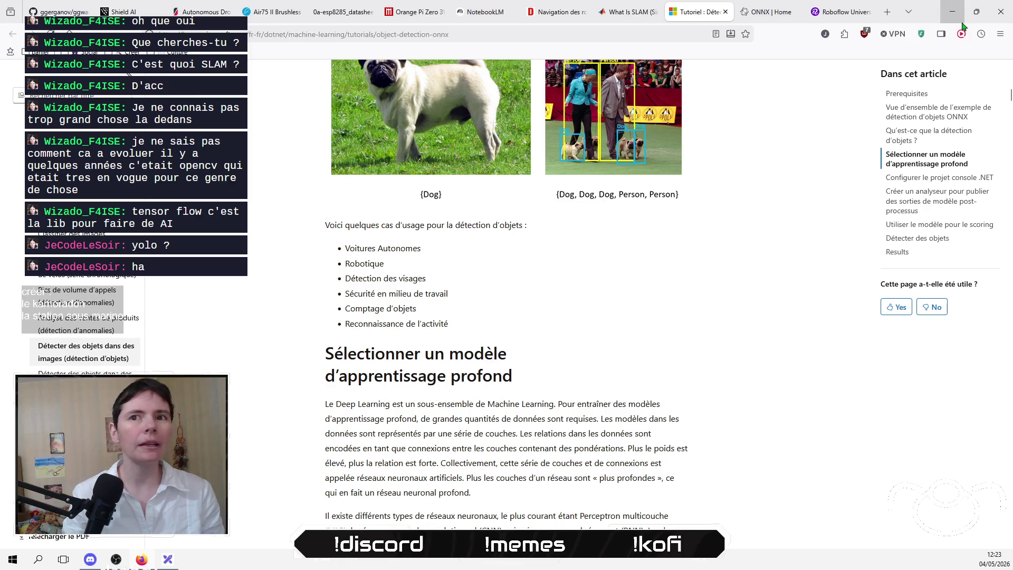
left_click(962, 21)
left_click(58, 12)
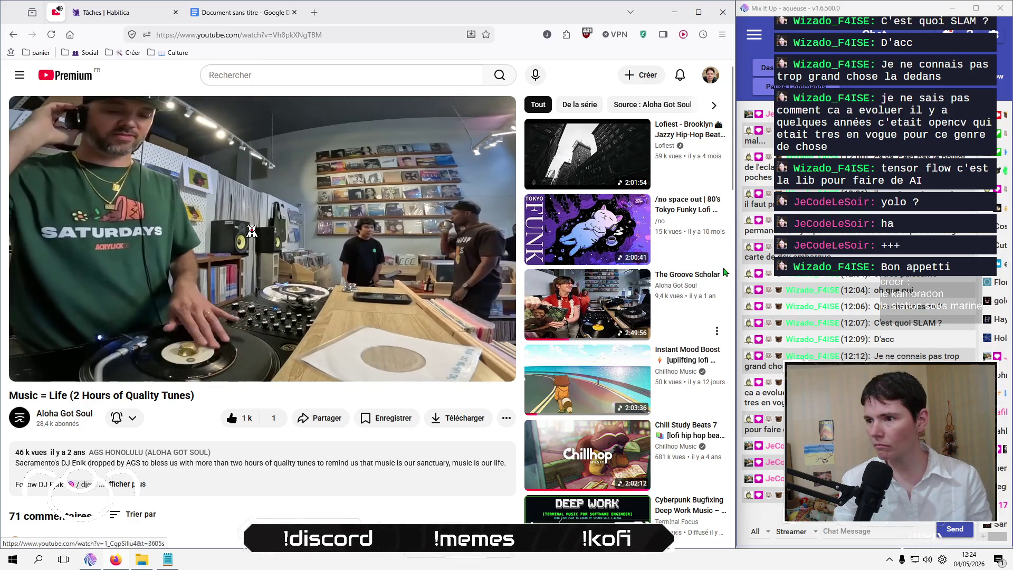
left_click(718, 333)
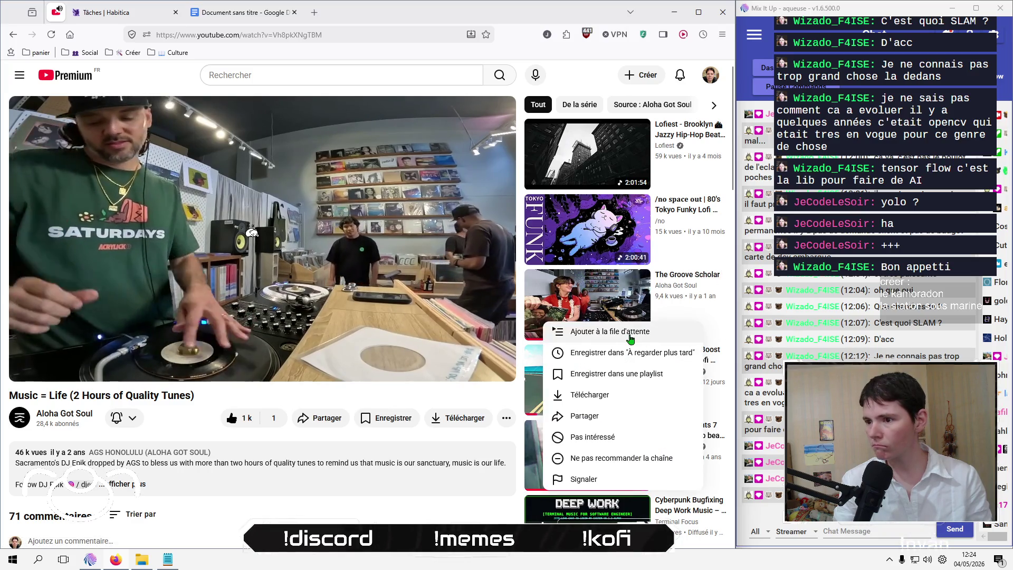
left_click(602, 331)
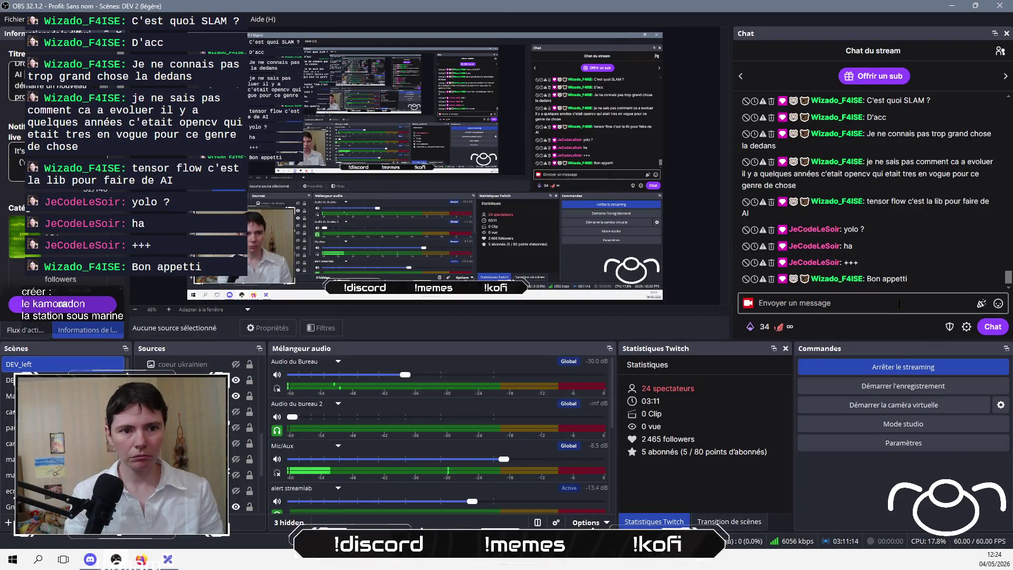
left_click(900, 304)
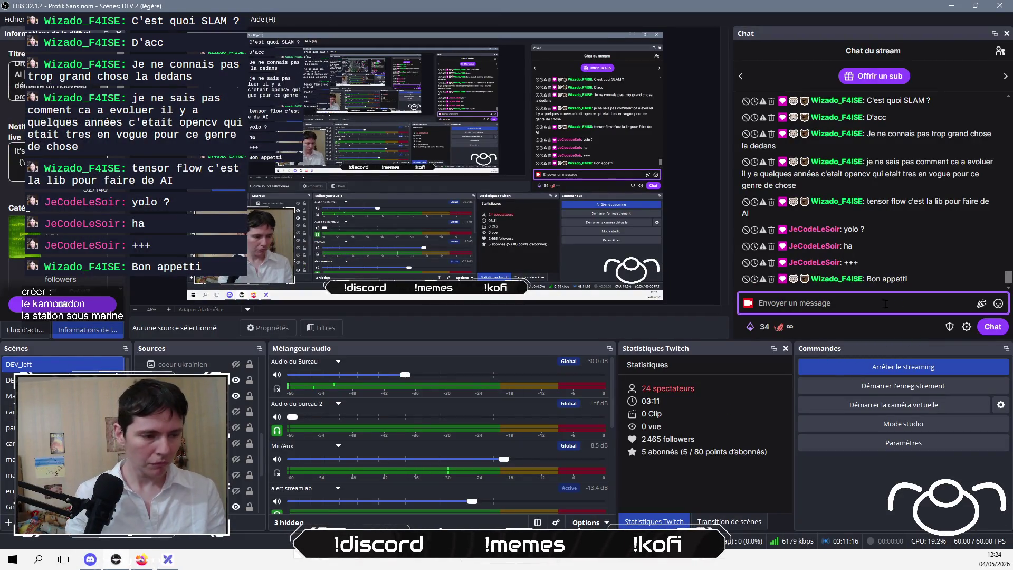